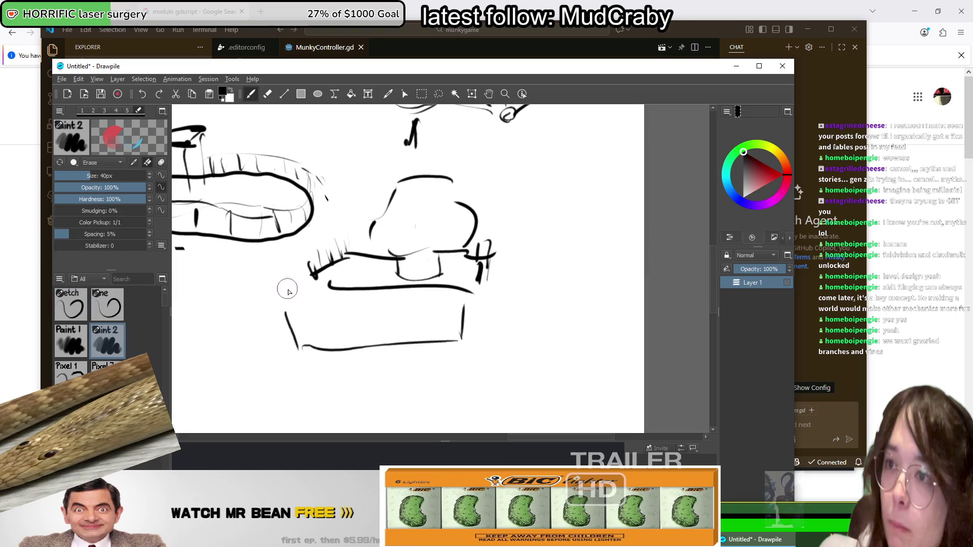
# Step: Erase the lower box's left edge, then hatch and zigzag its left end
pyautogui.moveTo(274, 295); pyautogui.dragTo(300, 350)
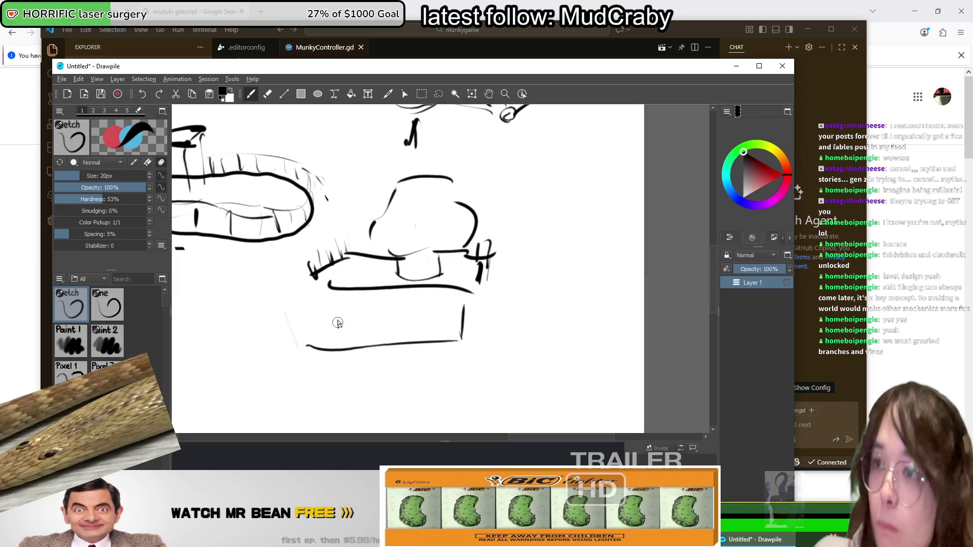
pyautogui.moveTo(344, 313); pyautogui.dragTo(303, 337)
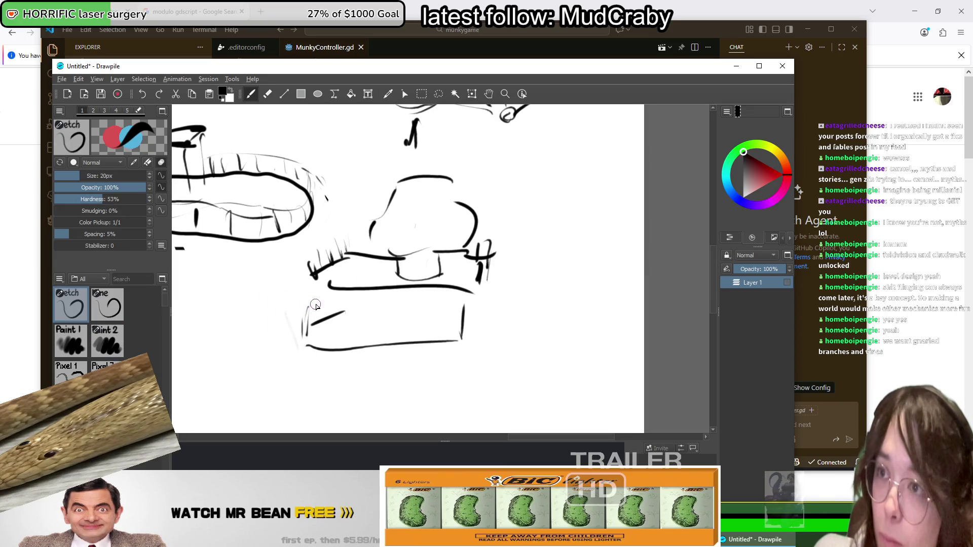
pyautogui.moveTo(324, 297); pyautogui.dragTo(334, 313)
pyautogui.moveTo(303, 349); pyautogui.dragTo(295, 314)
pyautogui.moveTo(296, 332); pyautogui.dragTo(317, 303)
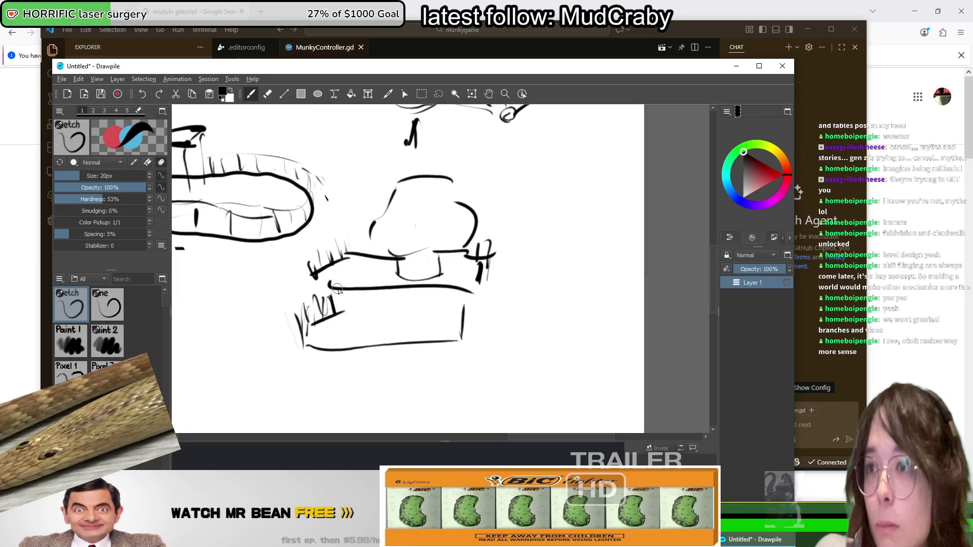
# Step: Hatch the box's right end, draw zigzag teeth along its bottom, and add vertical dividers
pyautogui.moveTo(467, 311); pyautogui.dragTo(476, 340)
pyautogui.moveTo(311, 327)
pyautogui.mouseDown()
pyautogui.moveTo(360, 350)
pyautogui.moveTo(433, 330)
pyautogui.mouseUp()
pyautogui.moveTo(399, 286); pyautogui.dragTo(401, 322)
pyautogui.moveTo(436, 287); pyautogui.dragTo(442, 310)
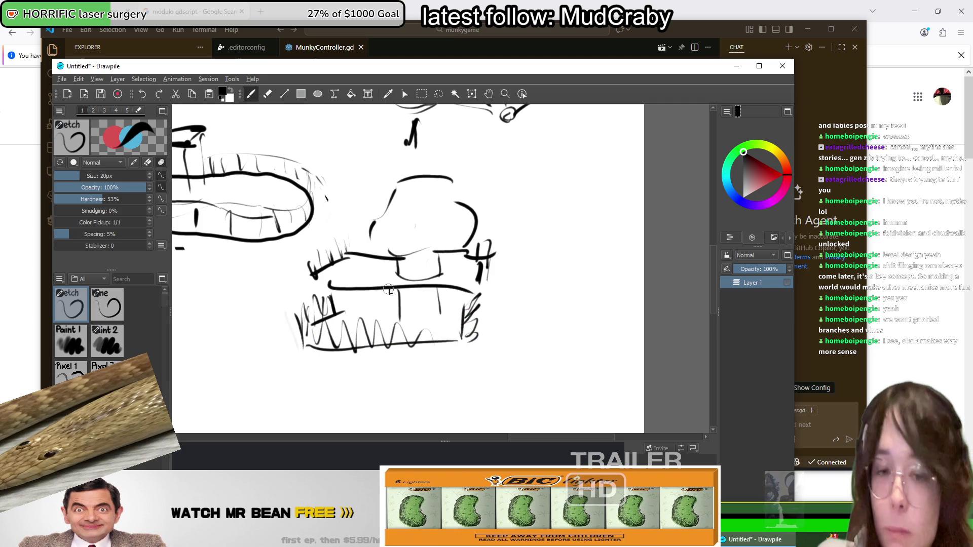
pyautogui.moveTo(371, 289); pyautogui.dragTo(358, 352)
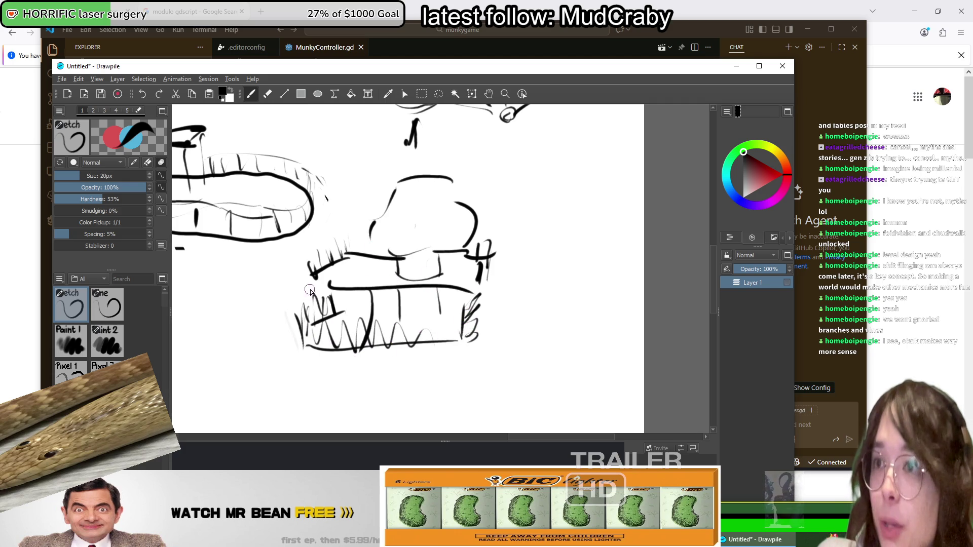
# Step: Redraw the box's top-left corner, extend its left edge upward, and draw an upward arrow beside it
pyautogui.moveTo(327, 284); pyautogui.dragTo(293, 300)
pyautogui.moveTo(304, 259); pyautogui.dragTo(290, 295)
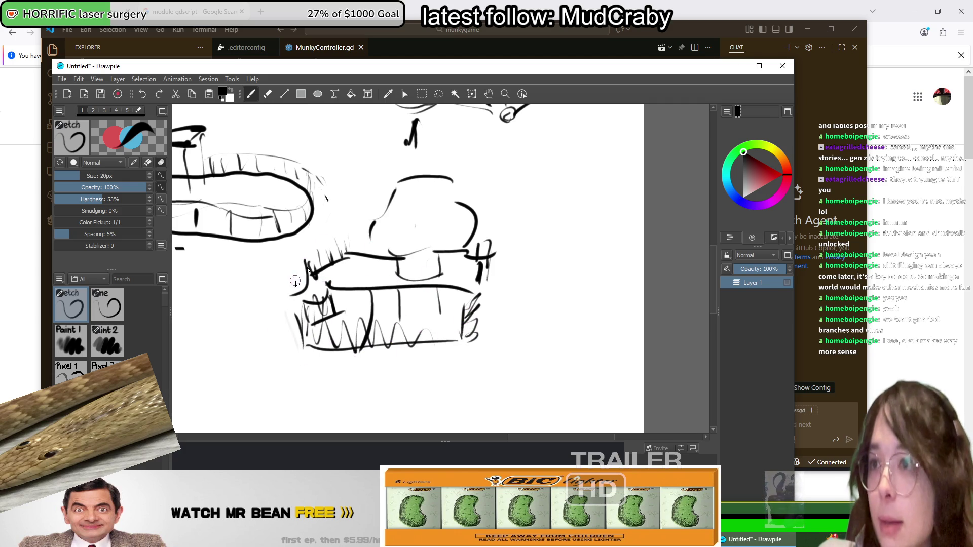
pyautogui.moveTo(502, 282)
pyautogui.mouseDown()
pyautogui.moveTo(508, 219)
pyautogui.moveTo(526, 228)
pyautogui.mouseUp()
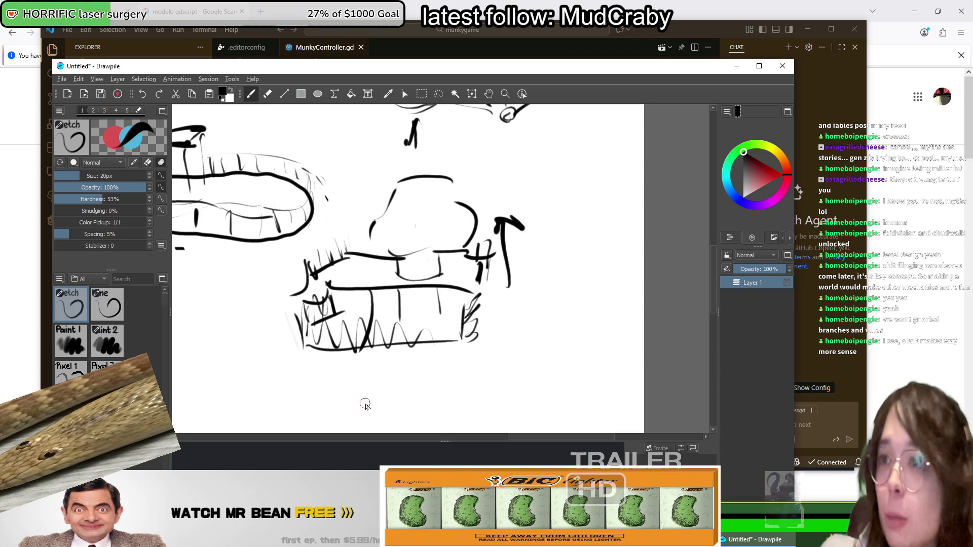
pyautogui.moveTo(365, 404)
pyautogui.mouseDown()
pyautogui.moveTo(302, 298)
pyautogui.moveTo(271, 276)
pyautogui.mouseUp()
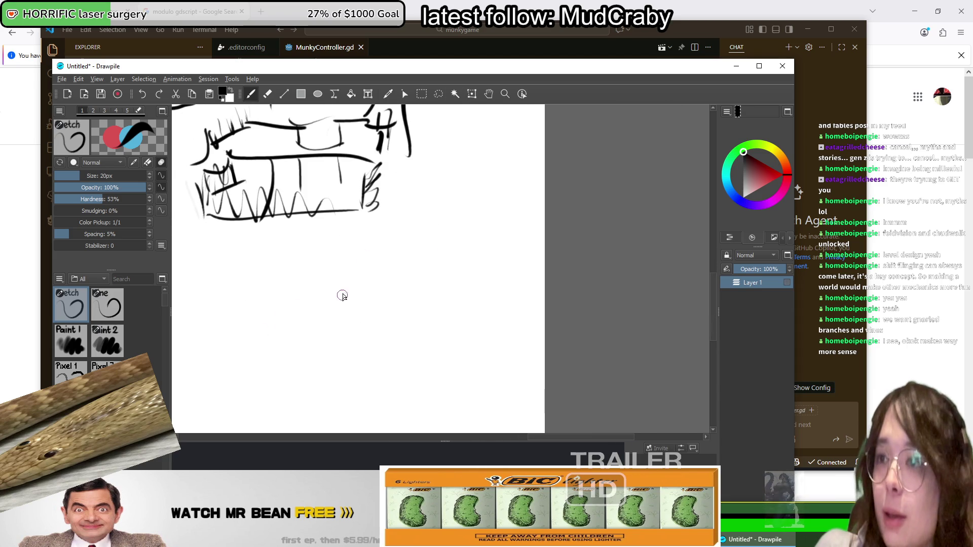
# Step: Sketch an oval ledge below the toothed box with a thickened middle line
pyautogui.hscroll(-10, 342, 295)
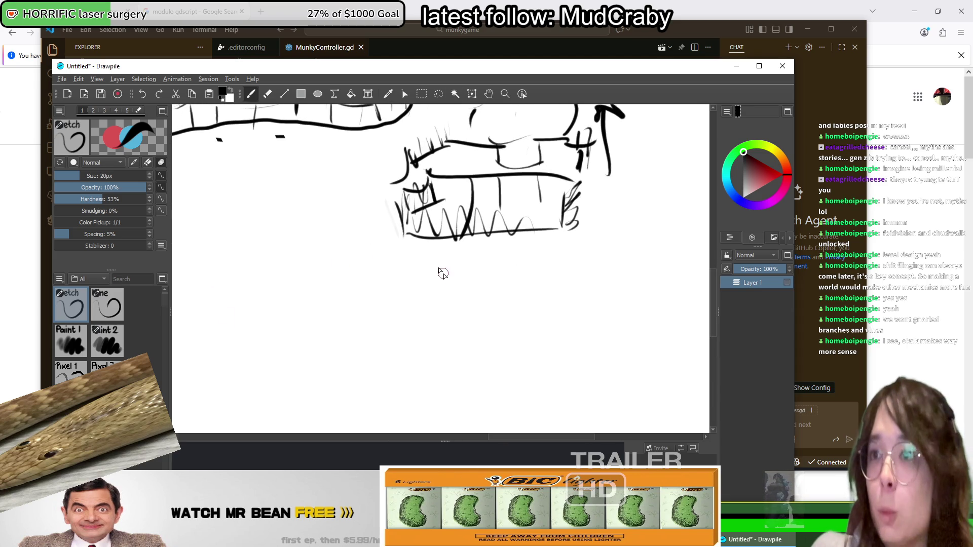
pyautogui.moveTo(327, 274)
pyautogui.mouseDown()
pyautogui.moveTo(354, 277)
pyautogui.moveTo(375, 264)
pyautogui.moveTo(355, 292)
pyautogui.moveTo(401, 276)
pyautogui.mouseUp()
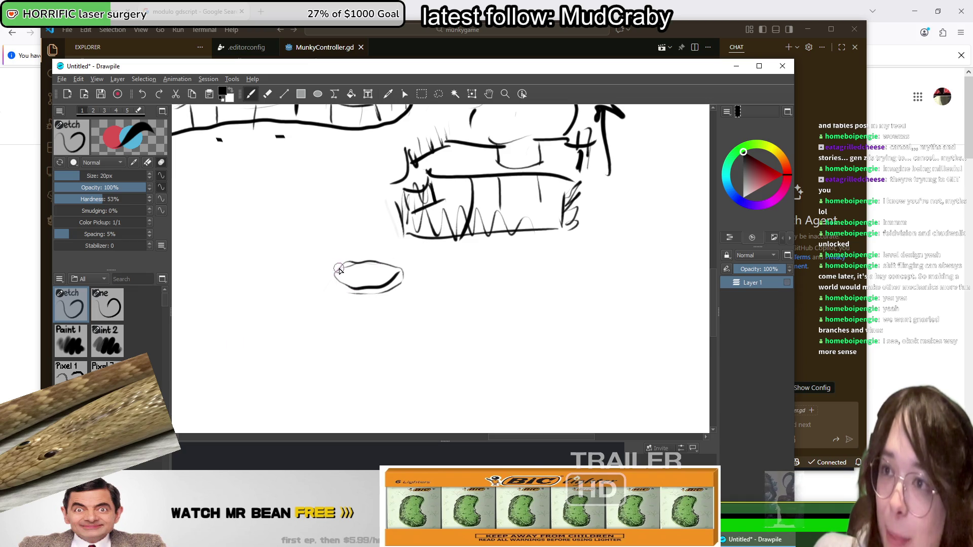
pyautogui.moveTo(336, 269)
pyautogui.mouseDown()
pyautogui.moveTo(421, 265)
pyautogui.moveTo(391, 288)
pyautogui.mouseUp()
pyautogui.moveTo(342, 266)
pyautogui.mouseDown()
pyautogui.moveTo(329, 289)
pyautogui.moveTo(406, 288)
pyautogui.moveTo(403, 279)
pyautogui.moveTo(371, 300)
pyautogui.mouseUp()
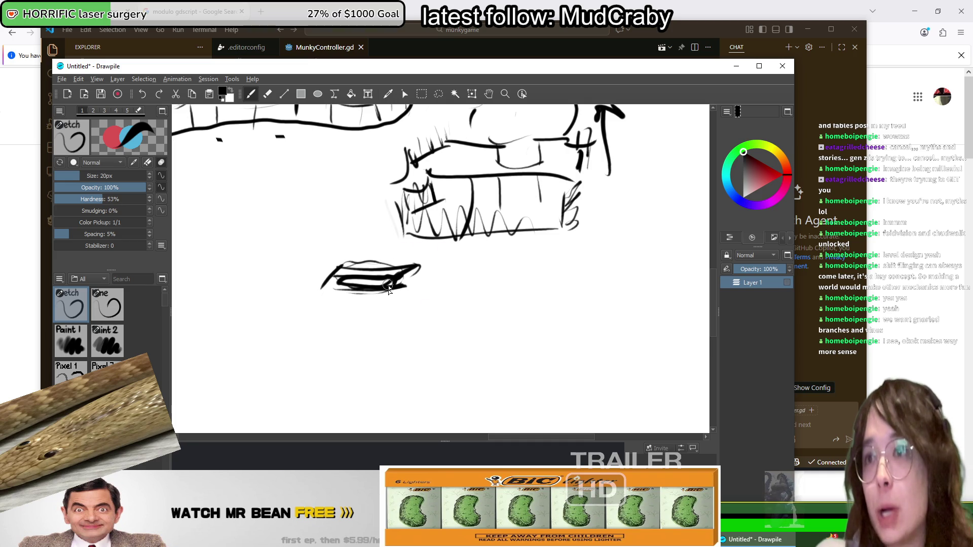
# Step: Add a vertical line right of the ledge and a third wedge ledge lower left
pyautogui.moveTo(427, 251)
pyautogui.mouseDown()
pyautogui.moveTo(428, 303)
pyautogui.moveTo(441, 325)
pyautogui.moveTo(489, 313)
pyautogui.moveTo(424, 304)
pyautogui.moveTo(481, 312)
pyautogui.mouseUp()
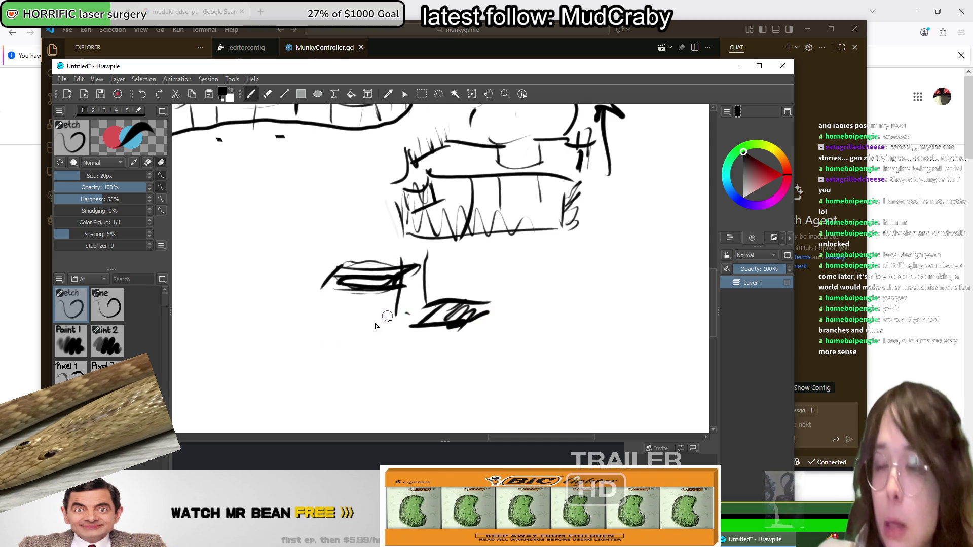
pyautogui.moveTo(335, 345)
pyautogui.mouseDown()
pyautogui.moveTo(303, 368)
pyautogui.moveTo(383, 364)
pyautogui.mouseUp()
pyautogui.moveTo(340, 339)
pyautogui.mouseDown()
pyautogui.moveTo(382, 336)
pyautogui.moveTo(355, 355)
pyautogui.moveTo(382, 362)
pyautogui.mouseUp()
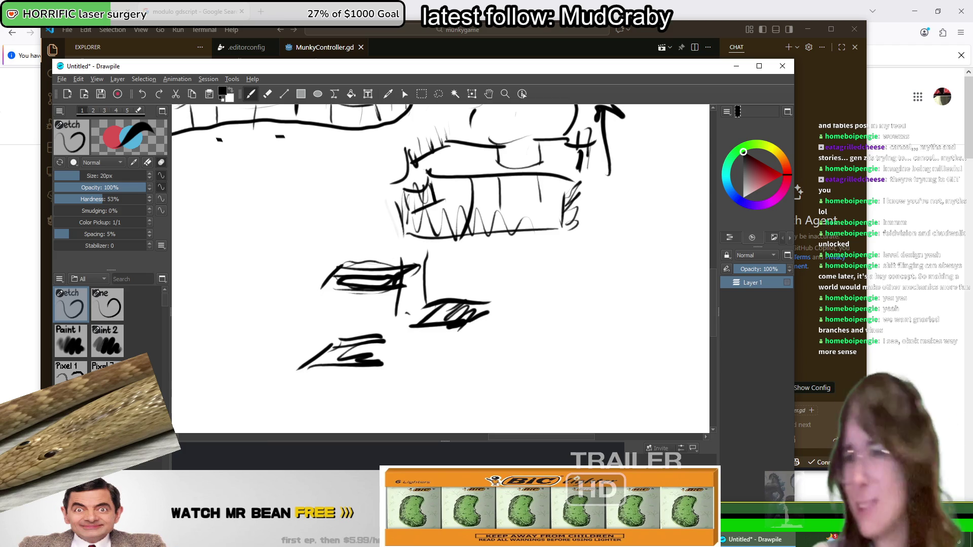
pyautogui.hotkey('alt', 'Tab')
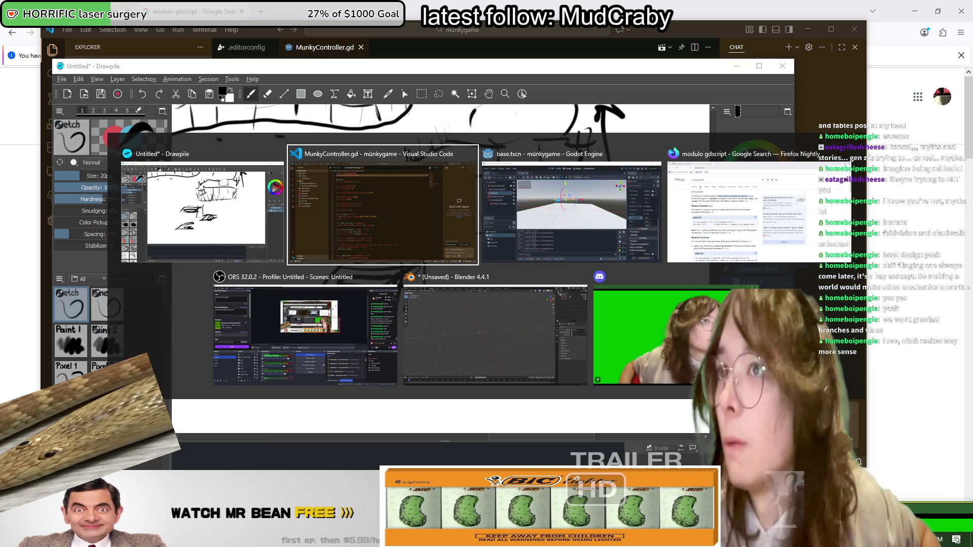
pyautogui.press('Tab')
pyautogui.press('Tab')
pyautogui.press('Tab')
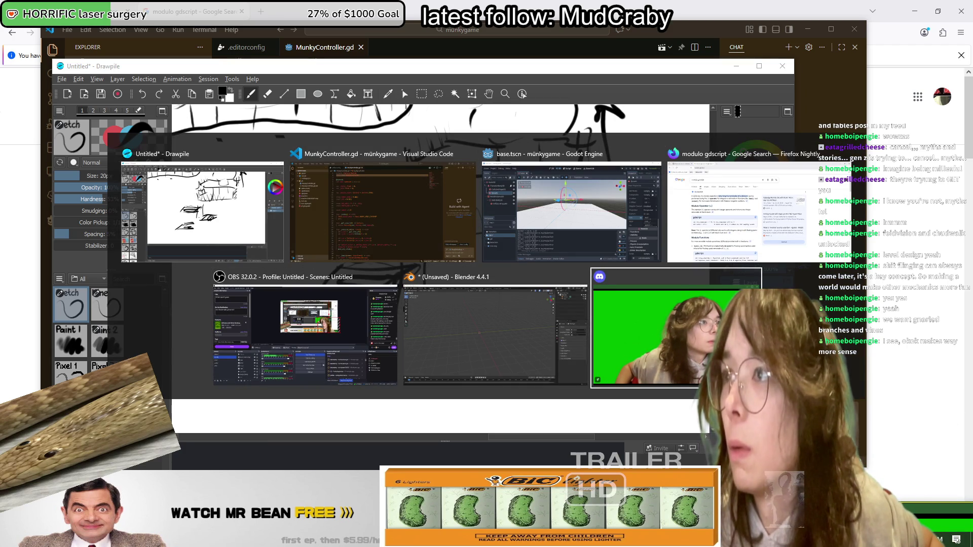
pyautogui.press('super+Tab')
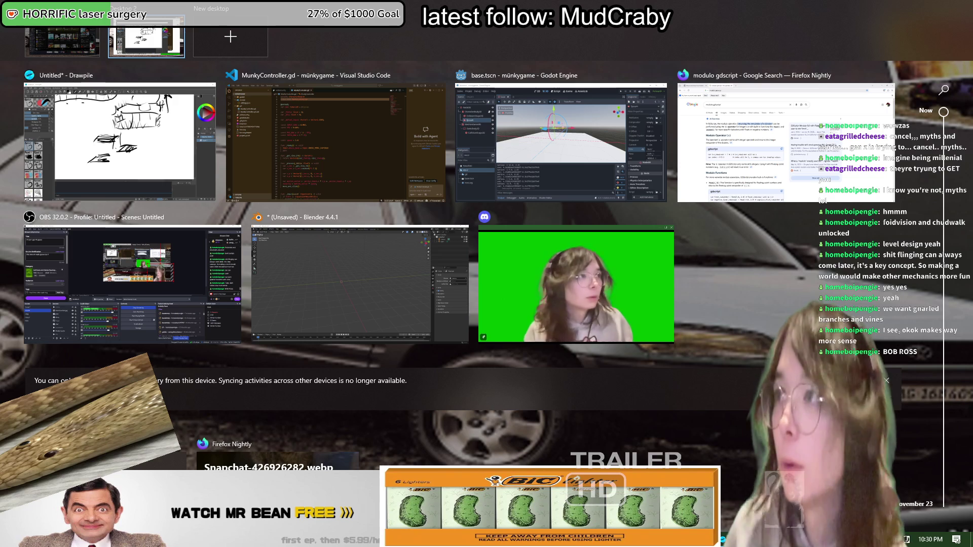
pyautogui.click(62, 47)
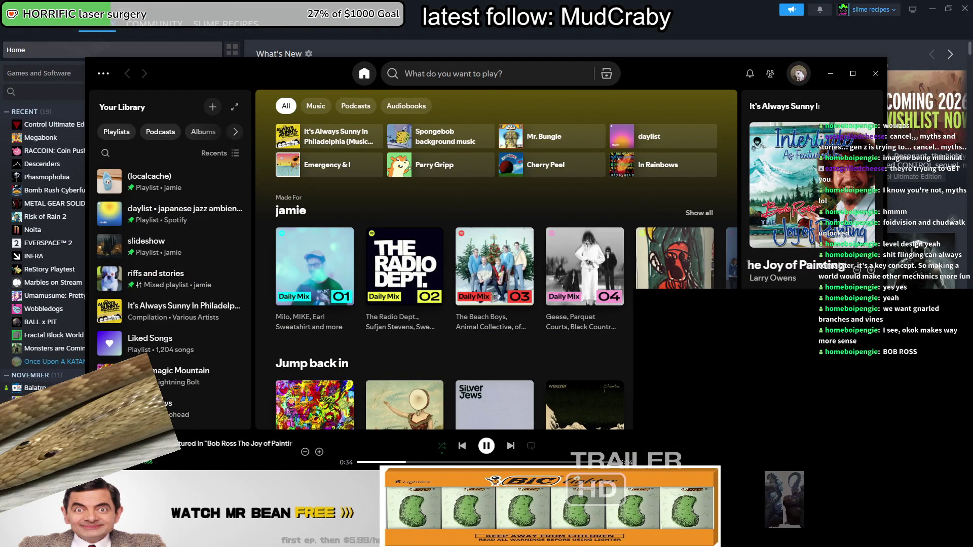
pyautogui.press('super+Tab')
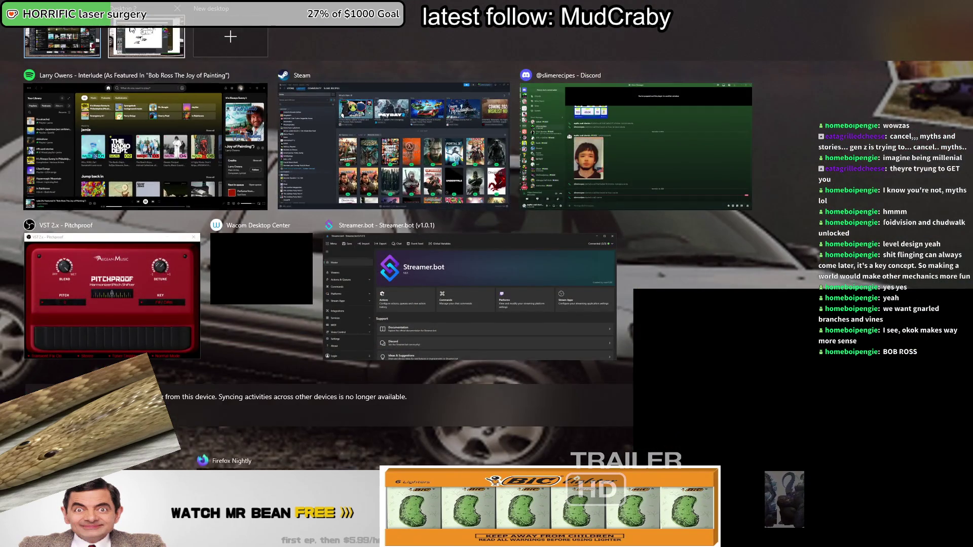
pyautogui.click(146, 40)
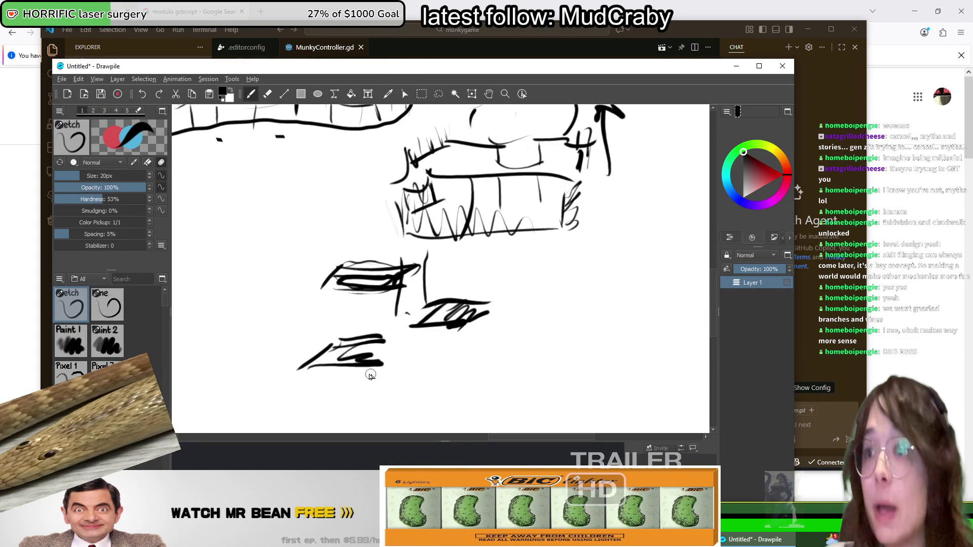
# Step: Draw the vertical support, curved sides and slanted legs beneath the three ledges
pyautogui.moveTo(355, 290); pyautogui.dragTo(354, 344)
pyautogui.moveTo(319, 275); pyautogui.dragTo(284, 361)
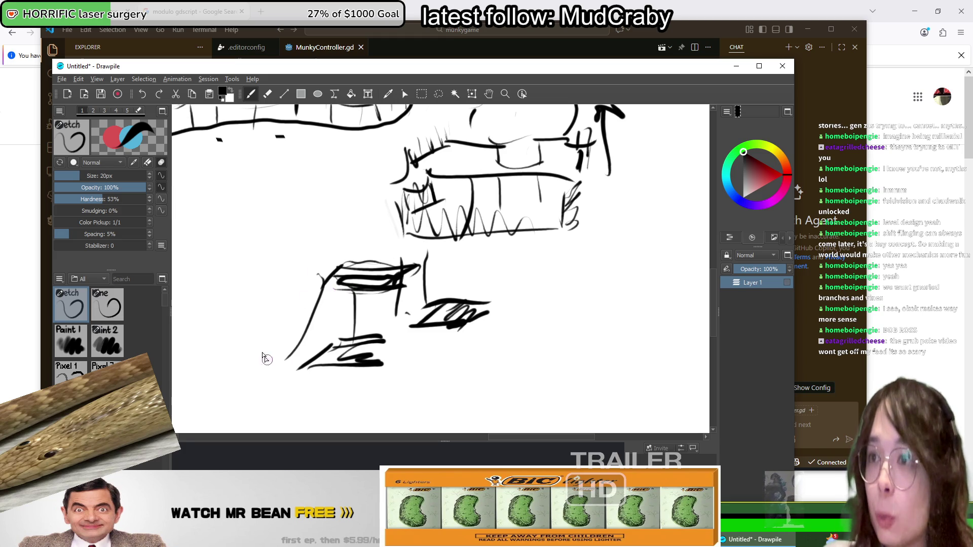
pyautogui.moveTo(479, 330); pyautogui.dragTo(509, 373)
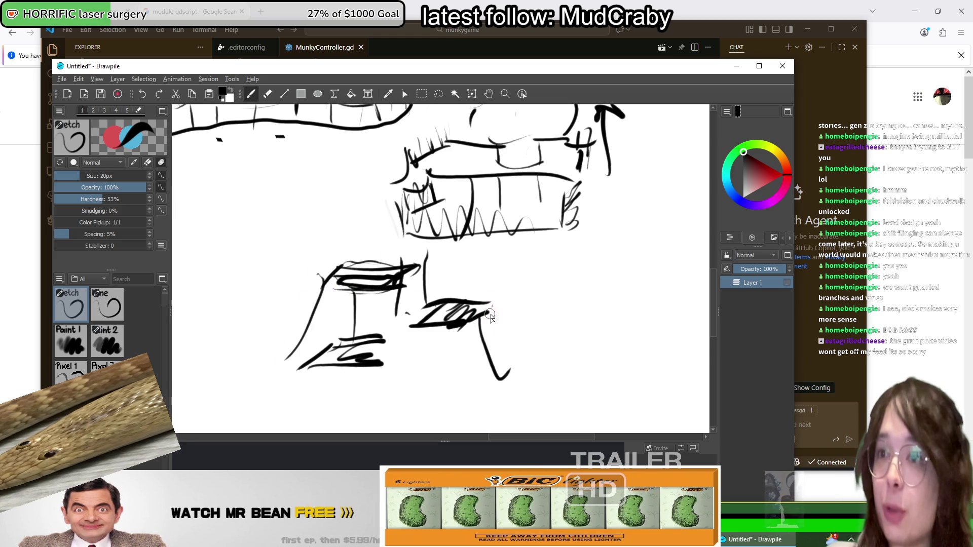
pyautogui.moveTo(488, 305); pyautogui.dragTo(525, 346)
pyautogui.moveTo(344, 355); pyautogui.dragTo(294, 404)
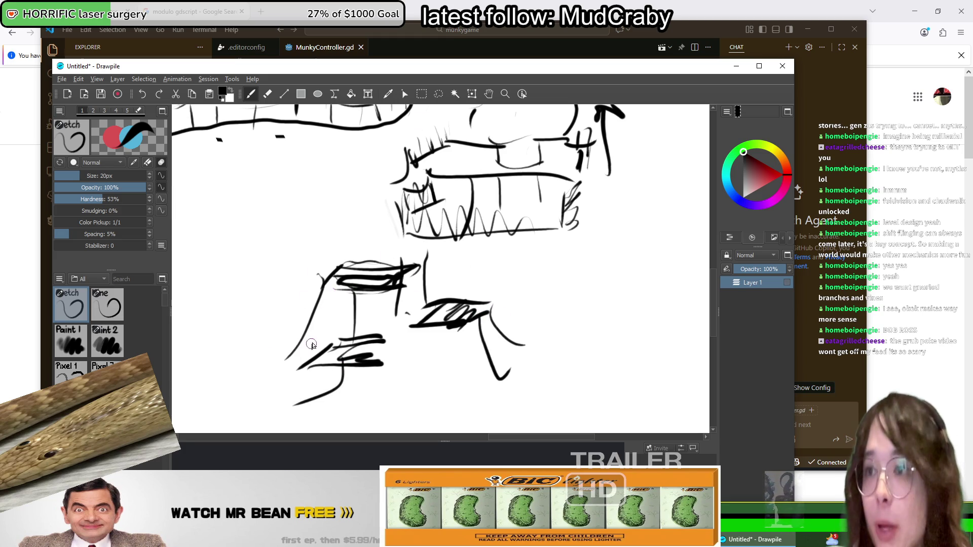
pyautogui.moveTo(319, 349); pyautogui.dragTo(277, 377)
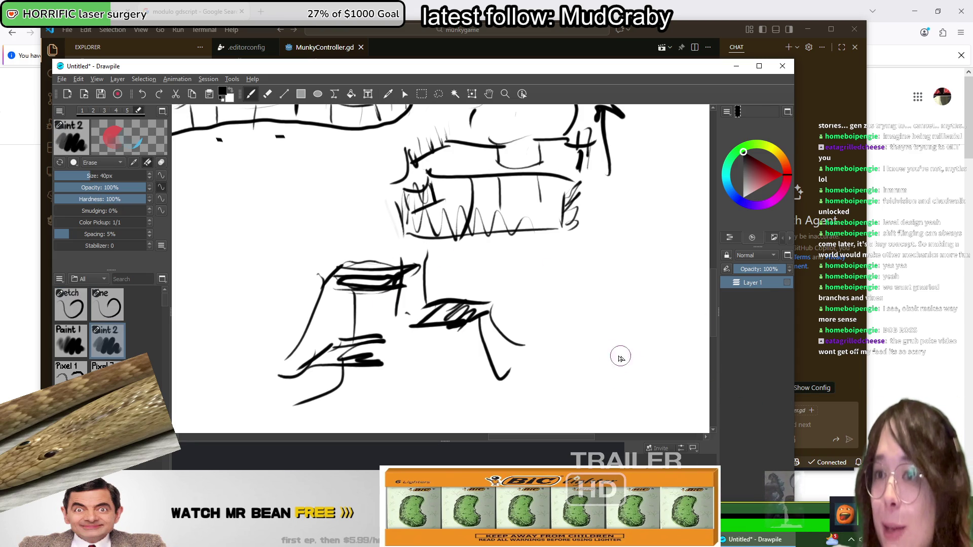
# Step: Pan the canvas to bring the whole box sketch into view
pyautogui.moveTo(563, 331)
pyautogui.mouseDown()
pyautogui.moveTo(542, 348)
pyautogui.moveTo(446, 211)
pyautogui.moveTo(554, 267)
pyautogui.moveTo(549, 261)
pyautogui.moveTo(555, 278)
pyautogui.mouseUp()
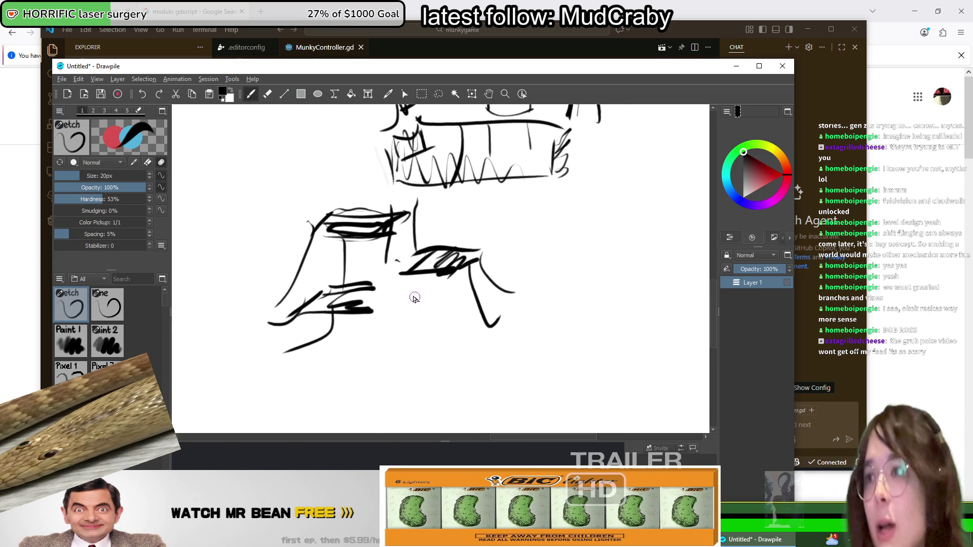
pyautogui.moveTo(415, 298)
pyautogui.mouseDown()
pyautogui.moveTo(569, 337)
pyautogui.moveTo(424, 282)
pyautogui.moveTo(472, 259)
pyautogui.mouseUp()
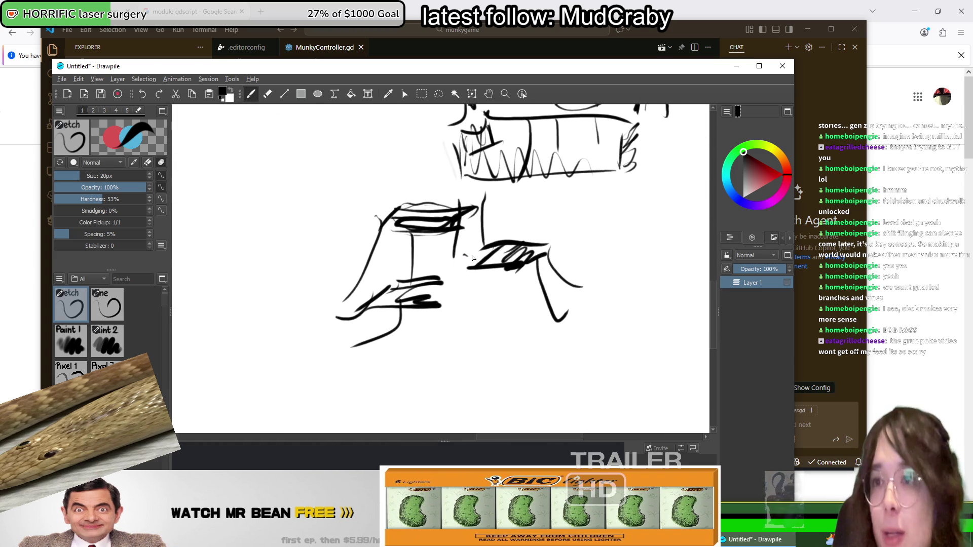
pyautogui.moveTo(326, 293)
pyautogui.mouseDown()
pyautogui.moveTo(569, 305)
pyautogui.moveTo(580, 320)
pyautogui.moveTo(322, 326)
pyautogui.mouseUp()
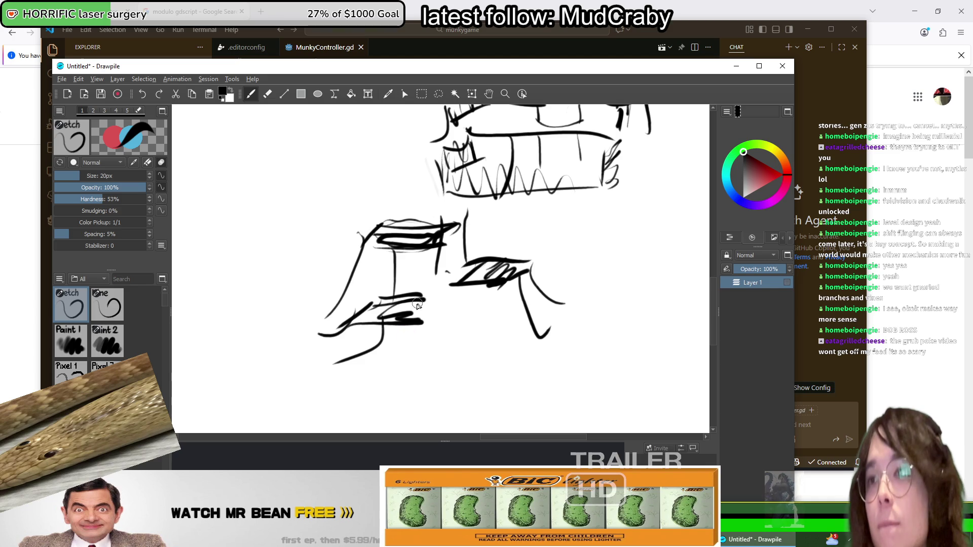
pyautogui.moveTo(460, 315)
pyautogui.mouseDown()
pyautogui.moveTo(350, 315)
pyautogui.moveTo(299, 391)
pyautogui.moveTo(519, 192)
pyautogui.moveTo(512, 177)
pyautogui.mouseUp()
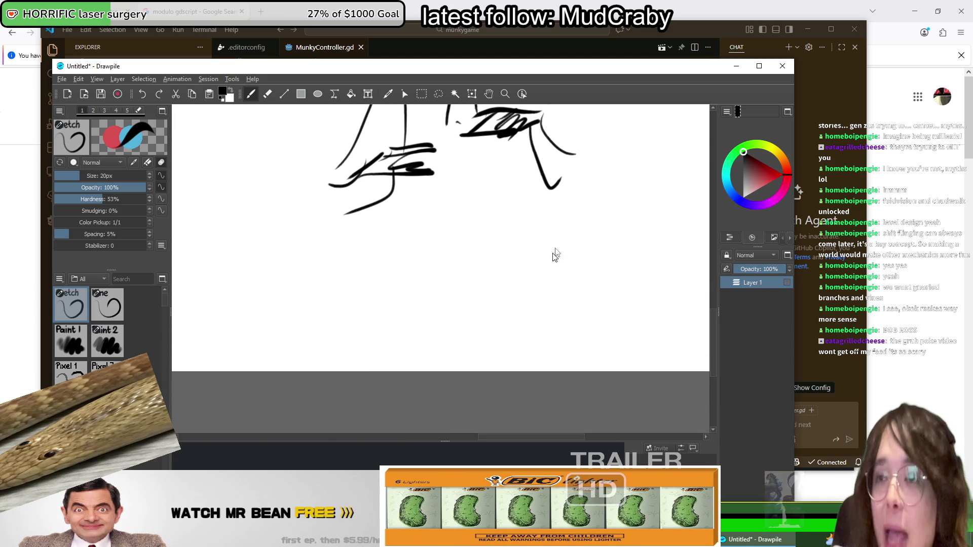
pyautogui.moveTo(519, 232)
pyautogui.mouseDown()
pyautogui.moveTo(355, 421)
pyautogui.moveTo(350, 393)
pyautogui.moveTo(397, 300)
pyautogui.moveTo(556, 233)
pyautogui.moveTo(543, 228)
pyautogui.moveTo(545, 210)
pyautogui.mouseUp()
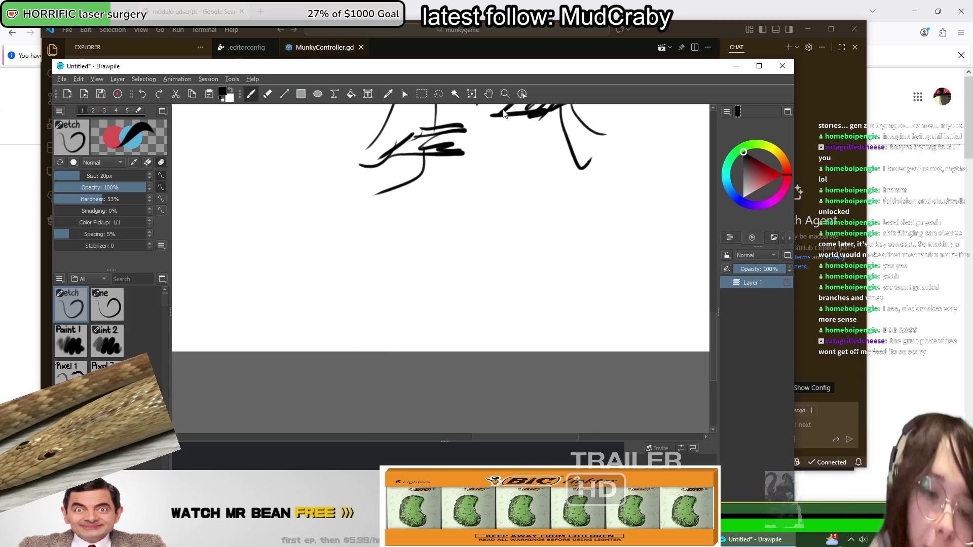
pyautogui.moveTo(500, 222); pyautogui.dragTo(450, 354)
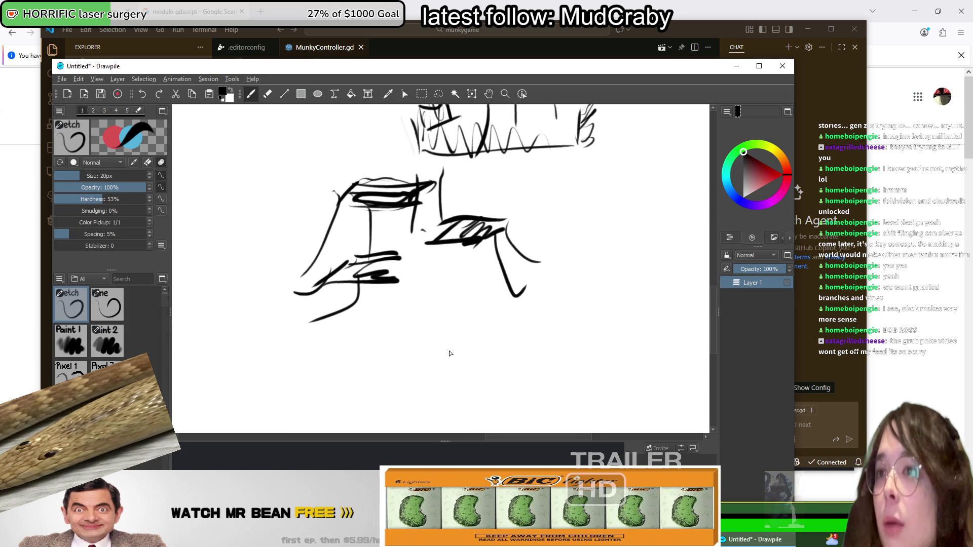
# Step: Lengthen the short vertical stroke below the branch shape
pyautogui.scroll(5, 353, 274)
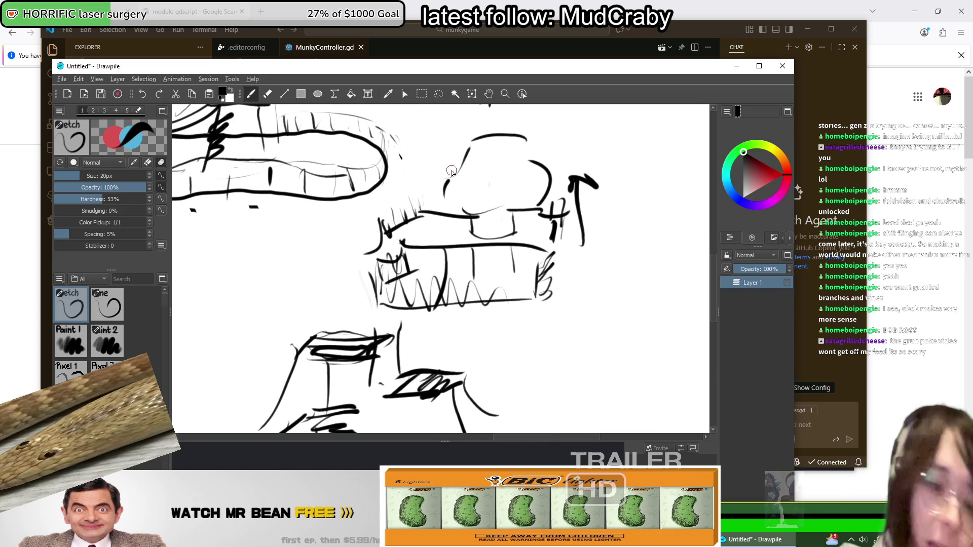
pyautogui.scroll(5, 452, 125)
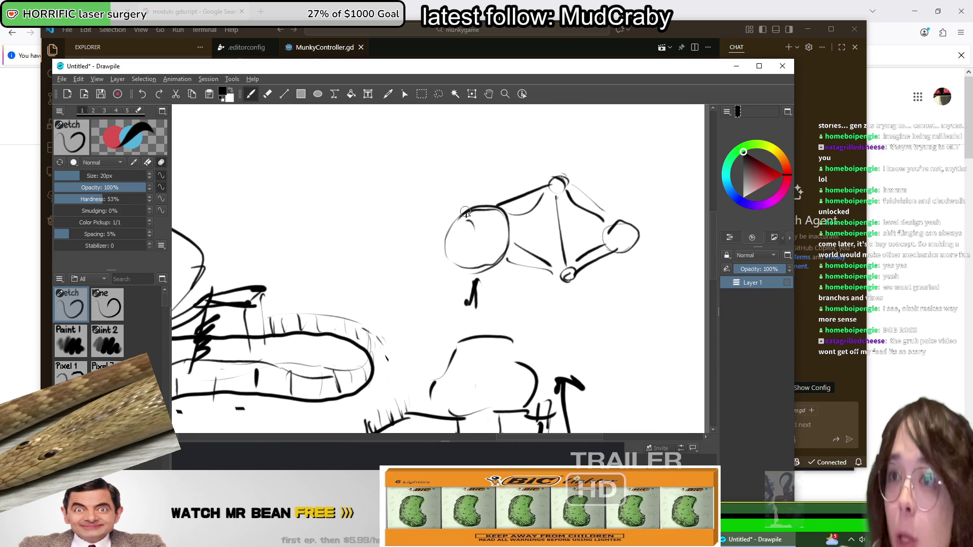
pyautogui.moveTo(466, 303); pyautogui.dragTo(465, 286)
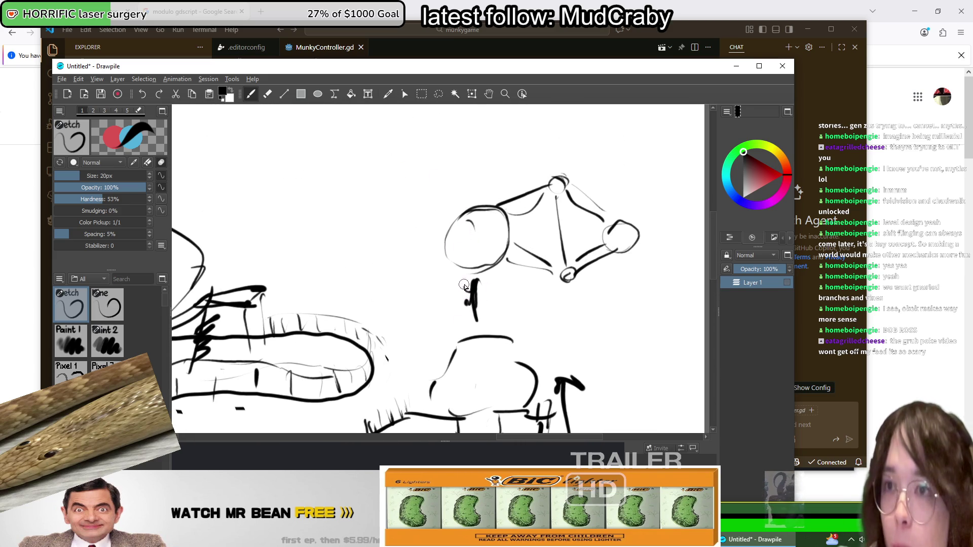
# Step: Add a downward stroke ending in a small curl, then open a new Firefox tab
pyautogui.scroll(3, 551, 139)
pyautogui.hscroll(5, 552, 139)
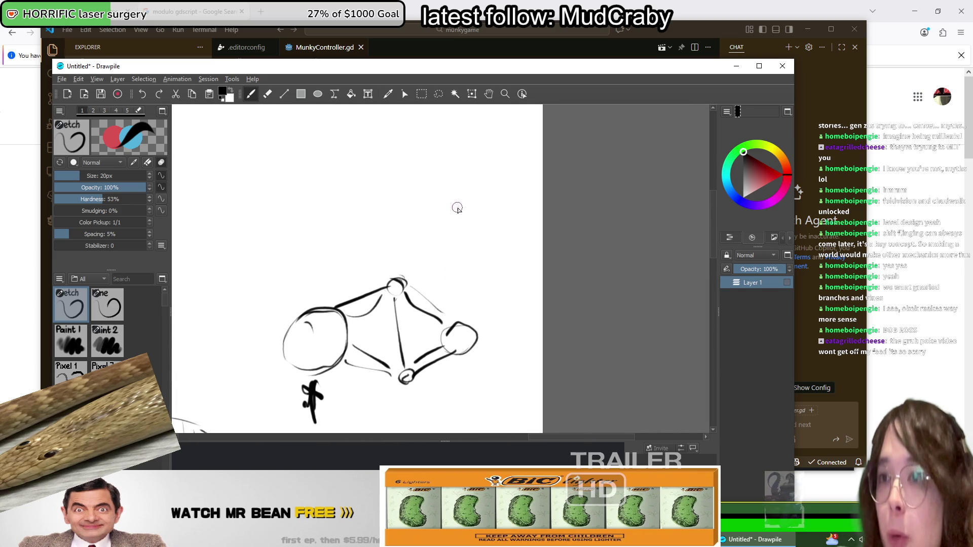
pyautogui.moveTo(458, 208)
pyautogui.mouseDown()
pyautogui.moveTo(459, 285)
pyautogui.moveTo(471, 295)
pyautogui.moveTo(494, 271)
pyautogui.mouseUp()
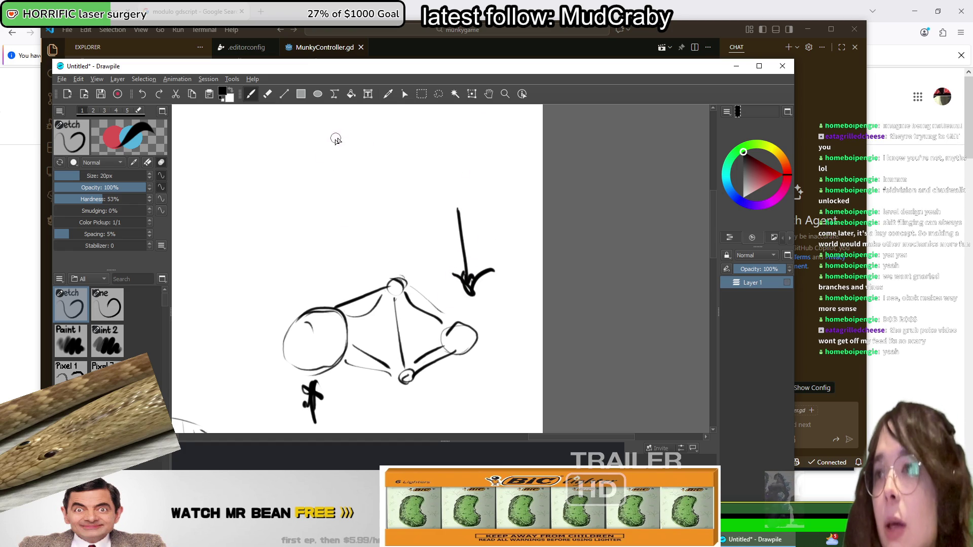
pyautogui.moveTo(367, 138)
pyautogui.mouseDown()
pyautogui.moveTo(411, 165)
pyautogui.moveTo(386, 156)
pyautogui.mouseUp()
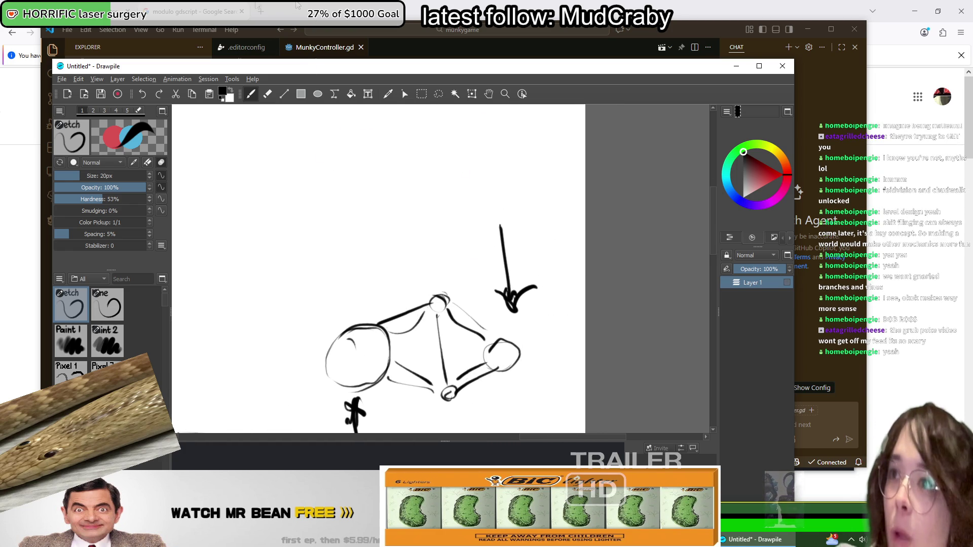
pyautogui.click(260, 11)
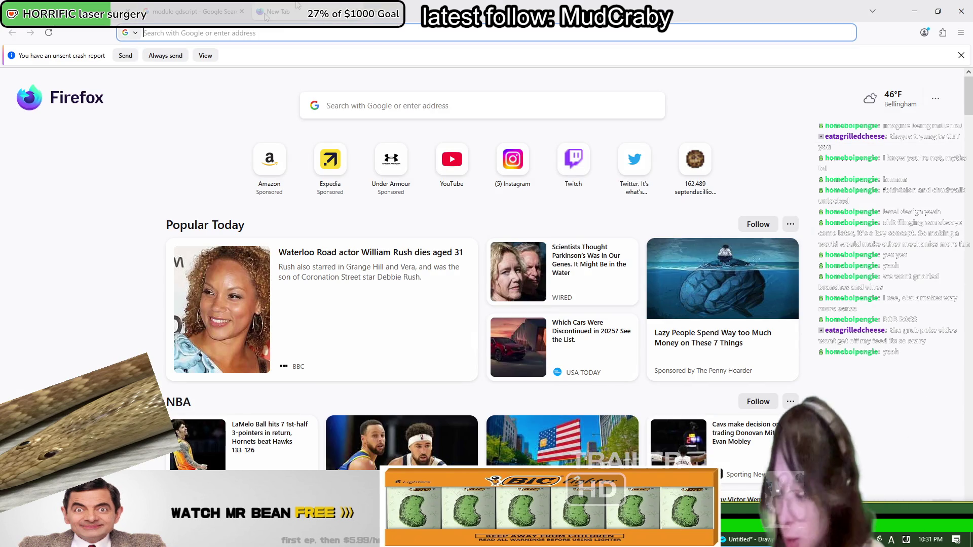
# Step: Search the web for 'monkey habitat' from the address bar
pyautogui.write('chimp')
pyautogui.hotkey('ctrl', 'a')
pyautogui.write('mo')
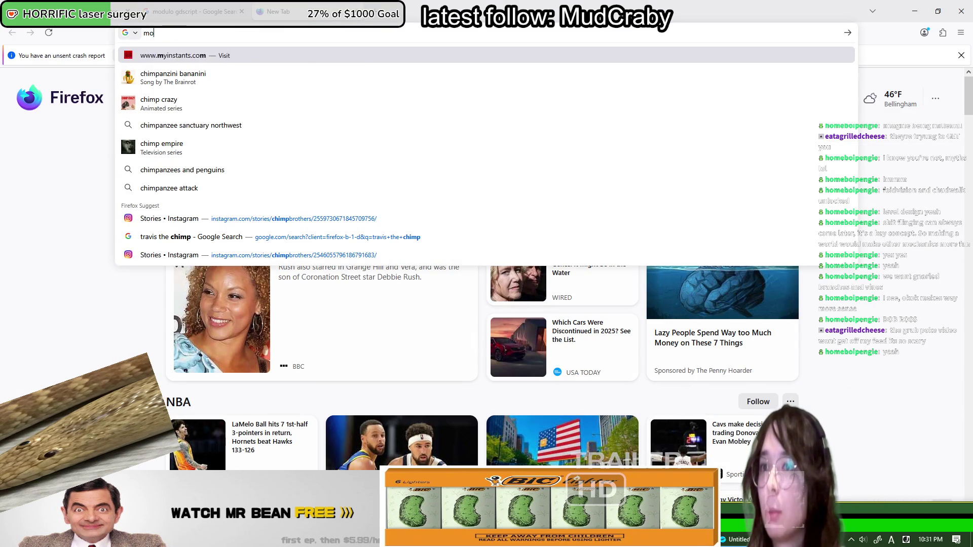
pyautogui.write('nkey habitat')
pyautogui.press('Return')
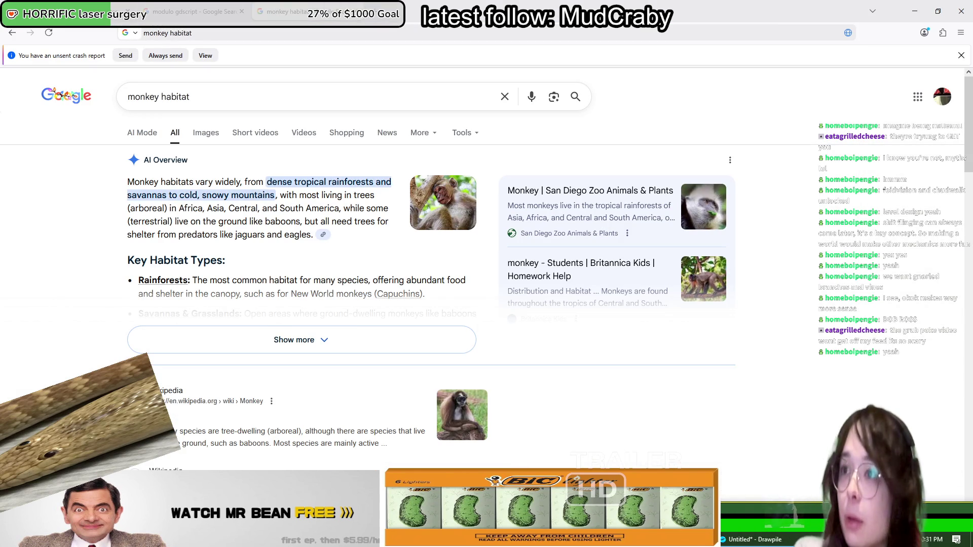
# Step: Extend the Google query to 'monkey habitat zoo' and search again
pyautogui.click(281, 102)
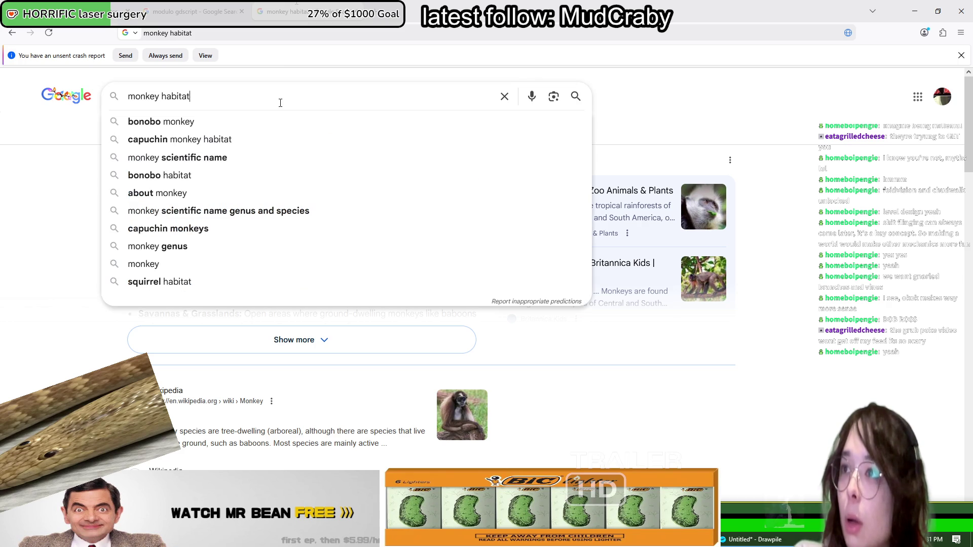
pyautogui.write(' zoo')
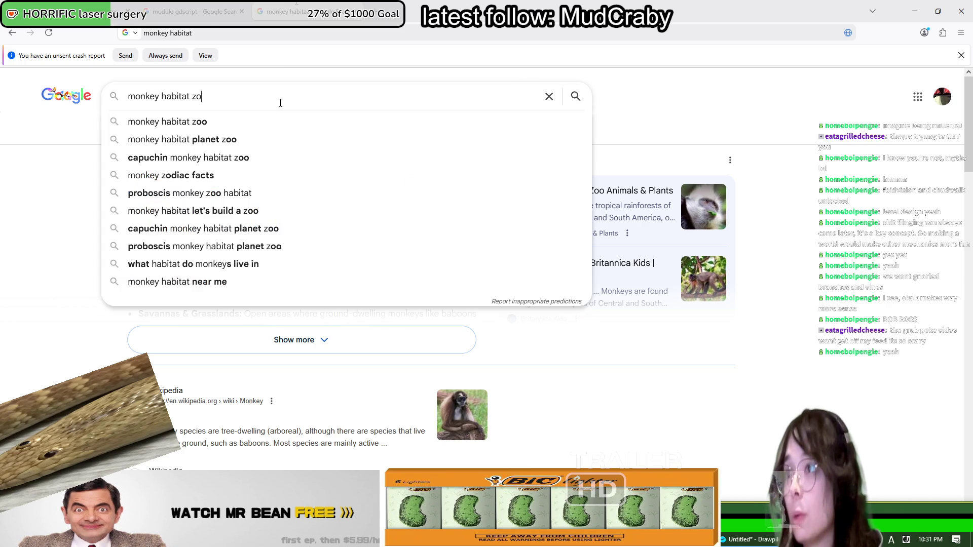
pyautogui.press('Return')
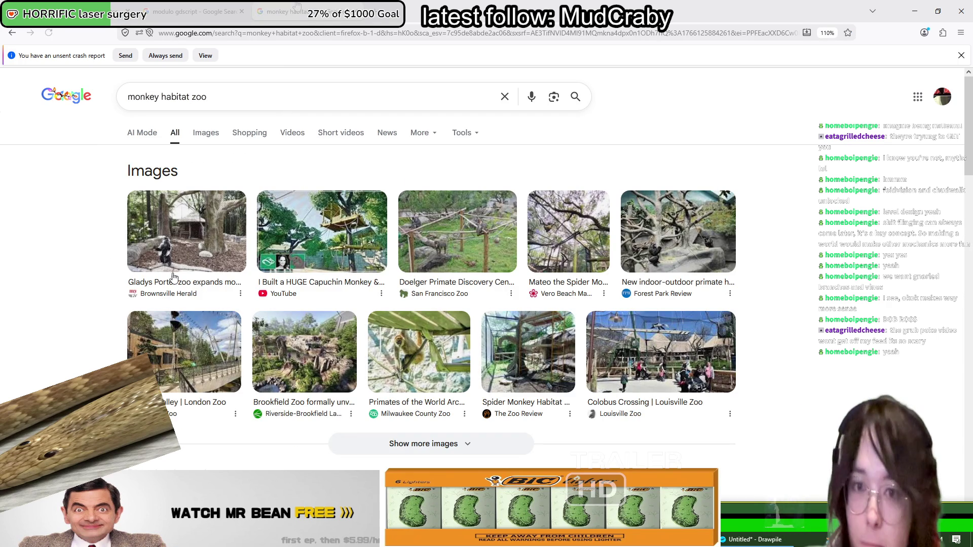
# Step: Switch to image results and preview the Brookfield, tapir temple, Alamy and London Zoo images
pyautogui.click(200, 133)
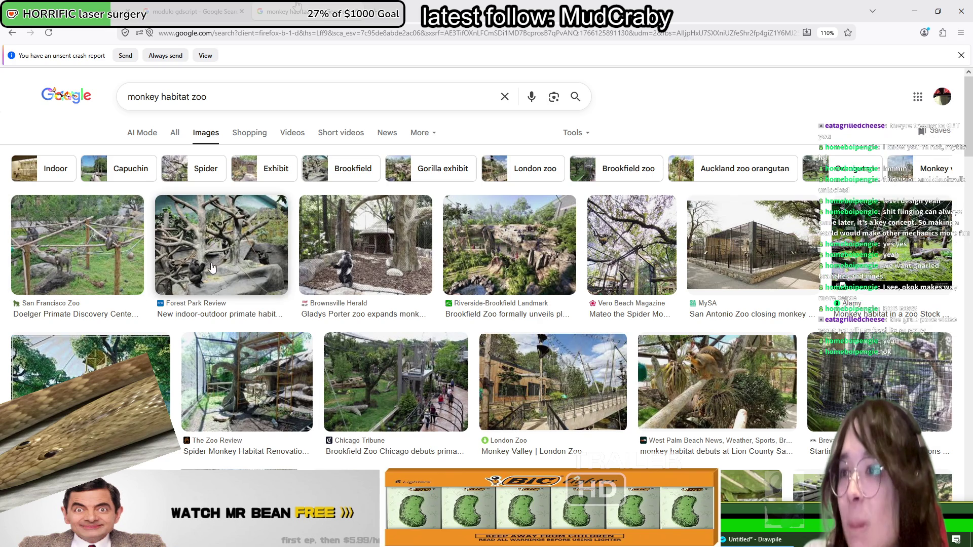
pyautogui.click(544, 266)
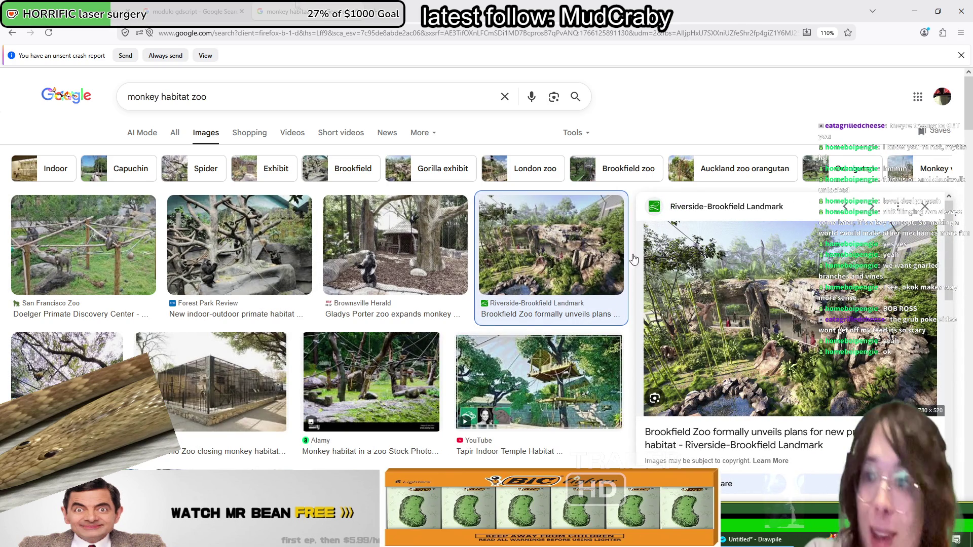
pyautogui.click(507, 367)
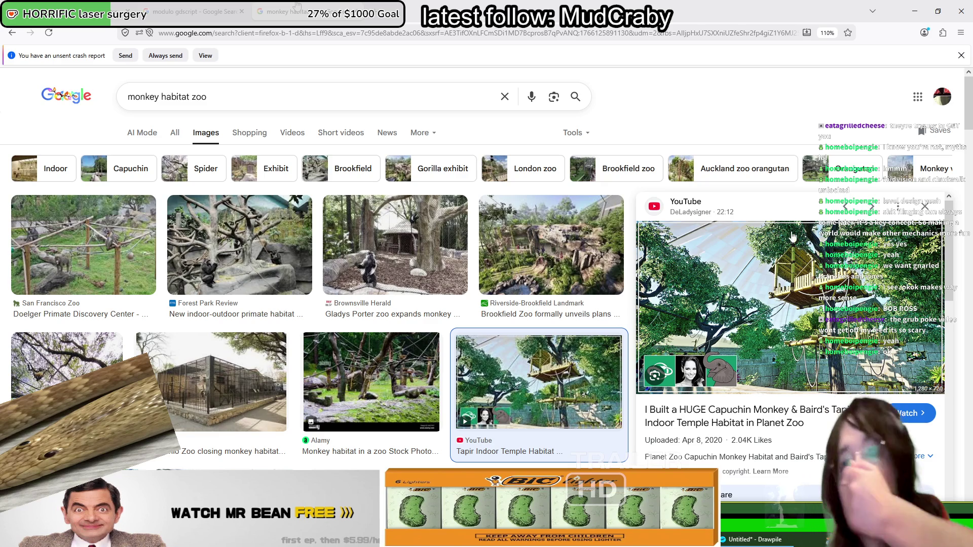
pyautogui.click(349, 342)
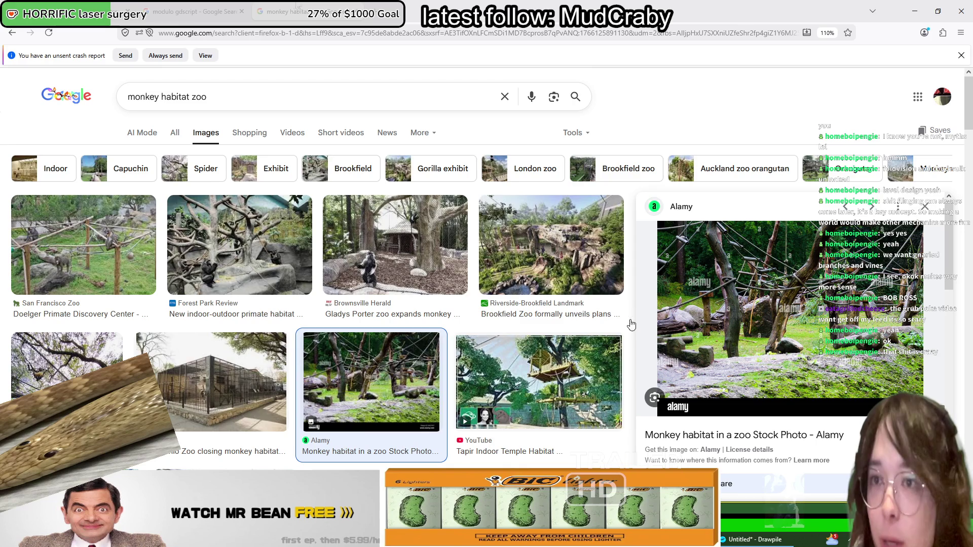
pyautogui.scroll(-3, 487, 252)
pyautogui.click(385, 350)
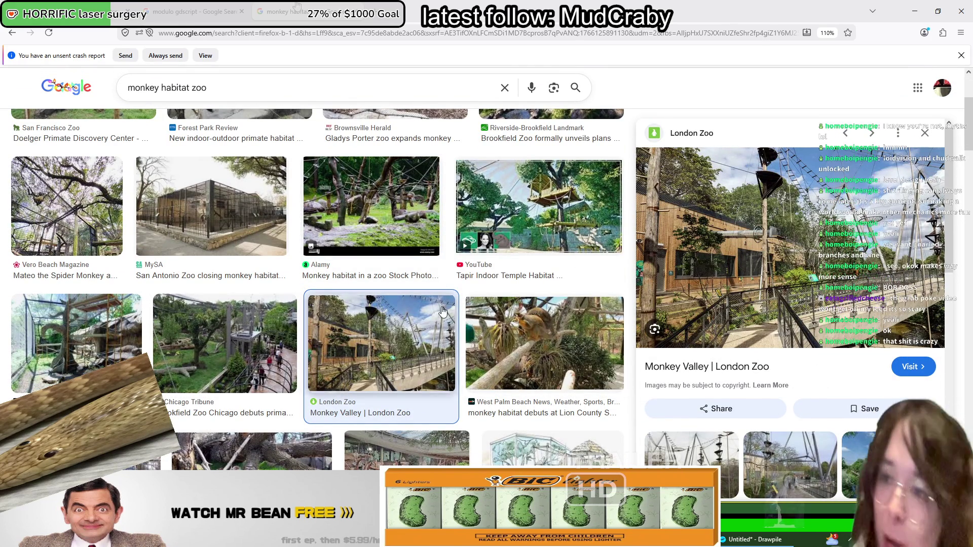
# Step: Preview the Cincinnati Zoo primate habitat photo and open its article page
pyautogui.scroll(-5, 353, 337)
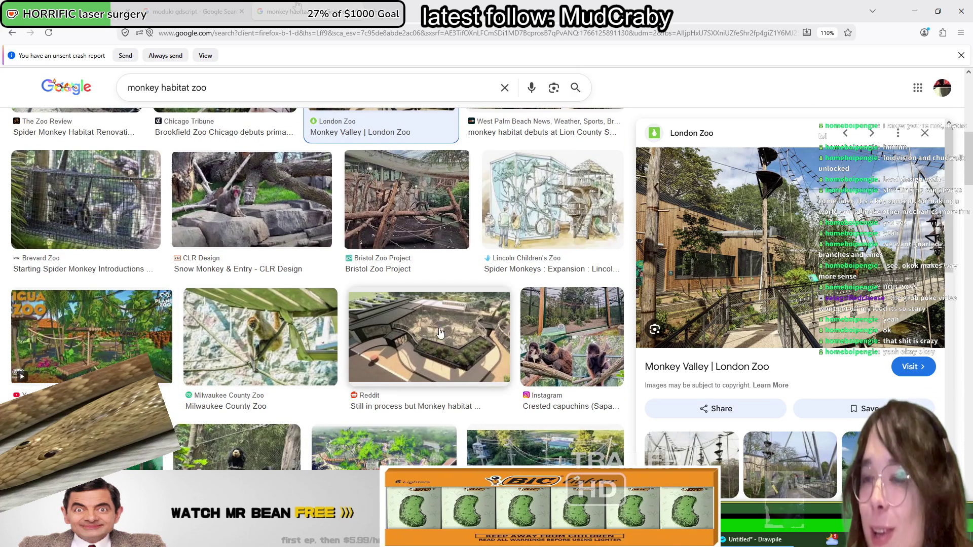
pyautogui.click(256, 448)
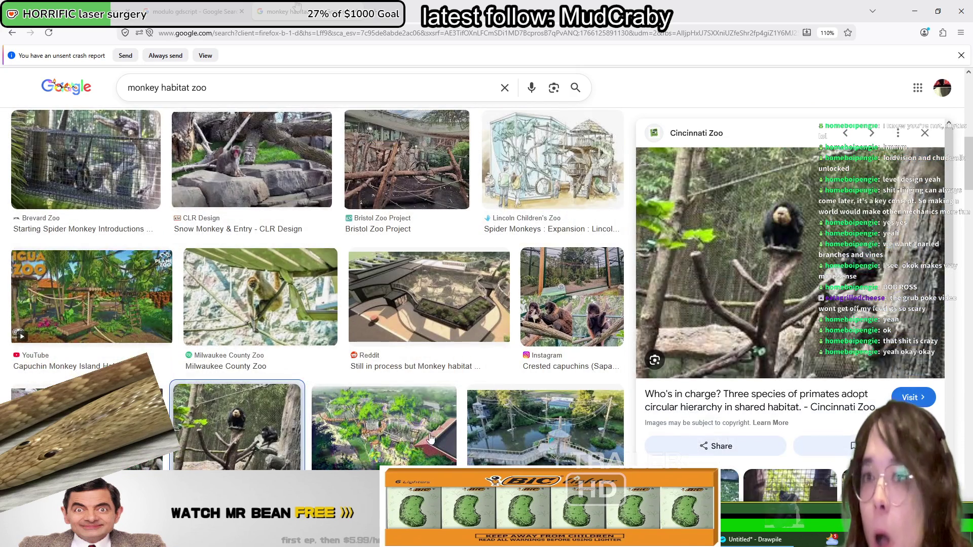
pyautogui.click(796, 228)
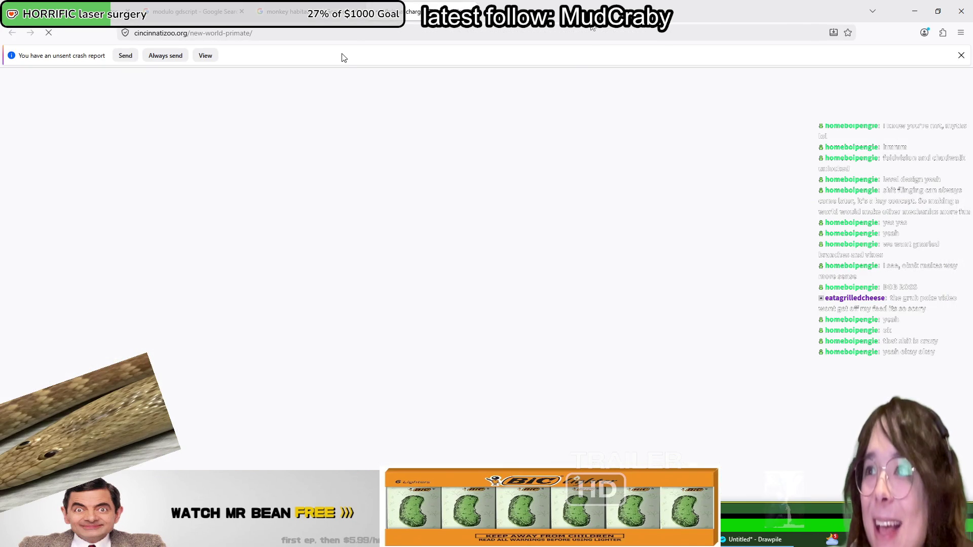
# Step: Scroll through the Cincinnati Zoo primate habitat article, then switch back to Drawpile
pyautogui.scroll(-5, 372, 378)
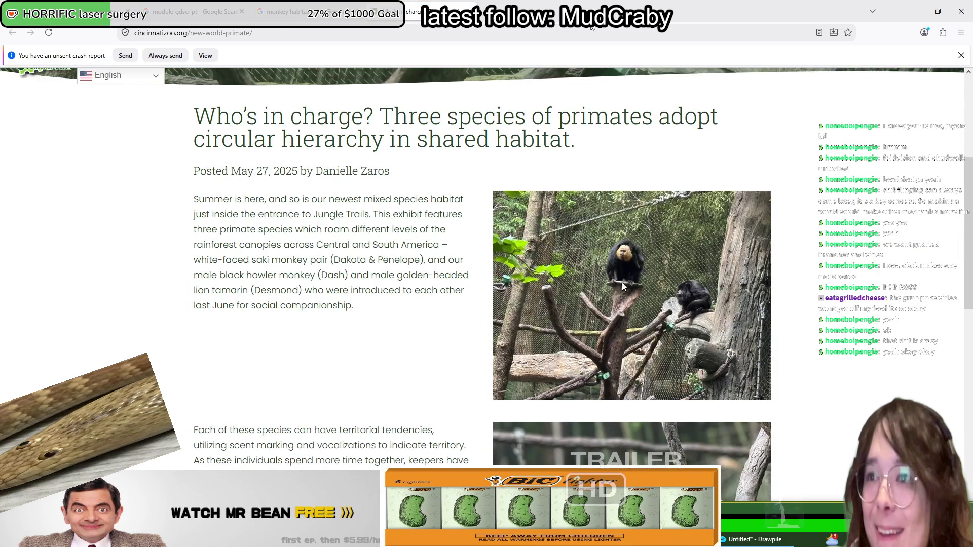
pyautogui.scroll(-5, 608, 362)
pyautogui.scroll(1, 737, 323)
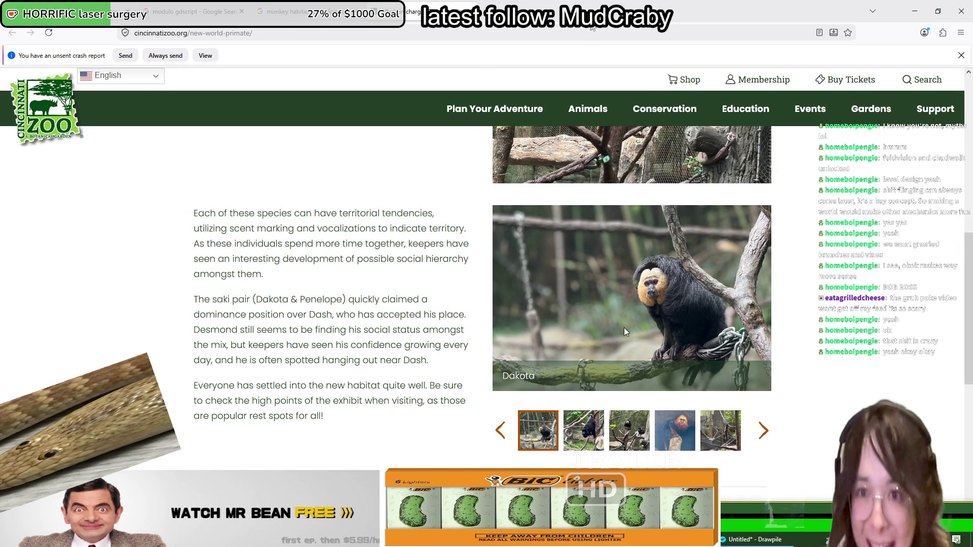
pyautogui.hotkey('alt', 'Tab')
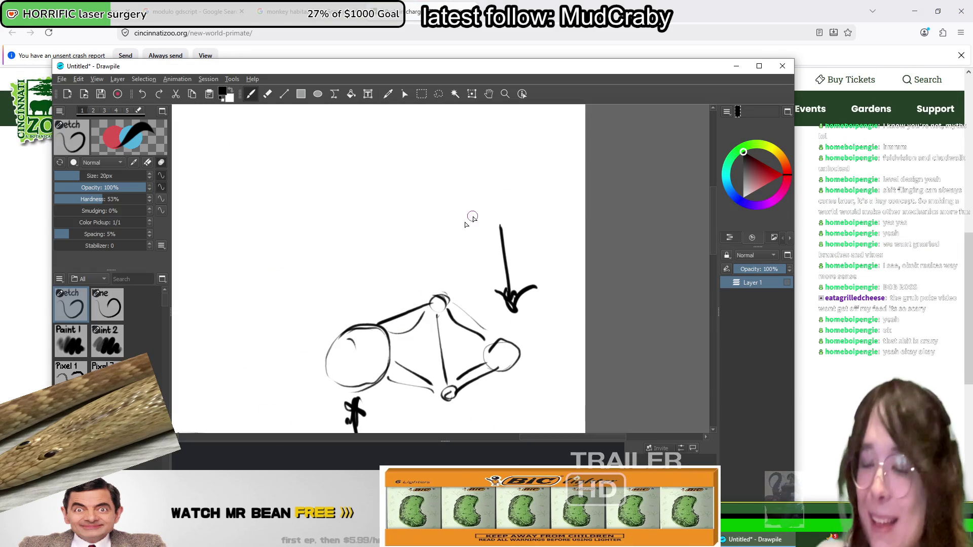
# Step: Frame the area above the arrow and draw the tree's flat top line with a zigzag end
pyautogui.moveTo(459, 239)
pyautogui.mouseDown()
pyautogui.moveTo(454, 315)
pyautogui.moveTo(502, 330)
pyautogui.mouseUp()
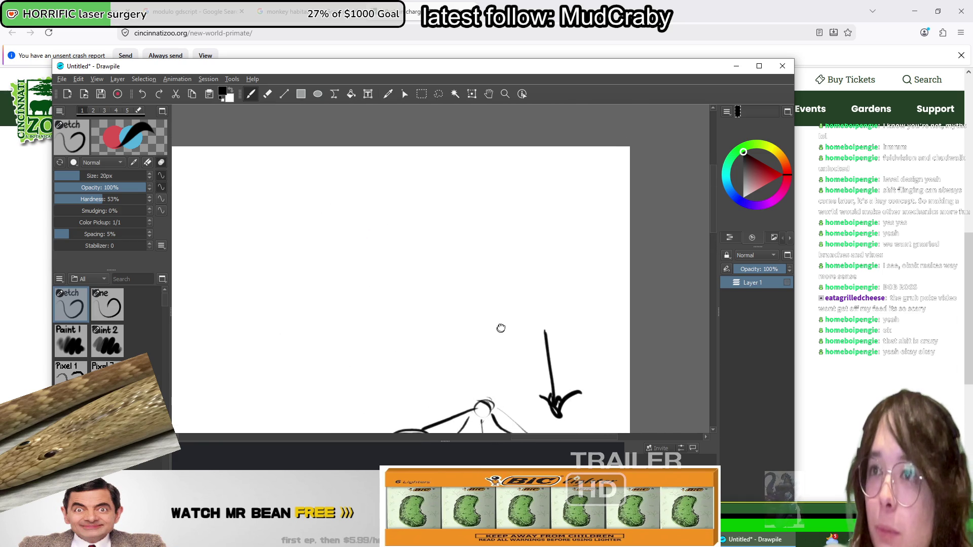
pyautogui.scroll(3, 412, 266)
pyautogui.moveTo(412, 272)
pyautogui.mouseDown()
pyautogui.moveTo(497, 259)
pyautogui.moveTo(517, 174)
pyautogui.moveTo(393, 234)
pyautogui.mouseUp()
pyautogui.moveTo(559, 194); pyautogui.dragTo(295, 308)
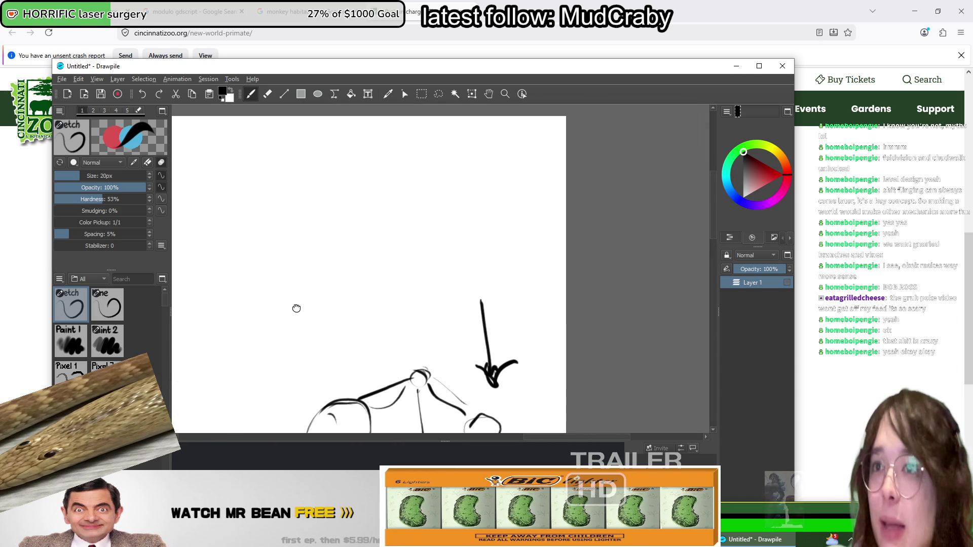
pyautogui.moveTo(381, 174)
pyautogui.mouseDown()
pyautogui.moveTo(409, 175)
pyautogui.moveTo(353, 181)
pyautogui.moveTo(400, 196)
pyautogui.mouseUp()
pyautogui.moveTo(441, 185); pyautogui.dragTo(463, 197)
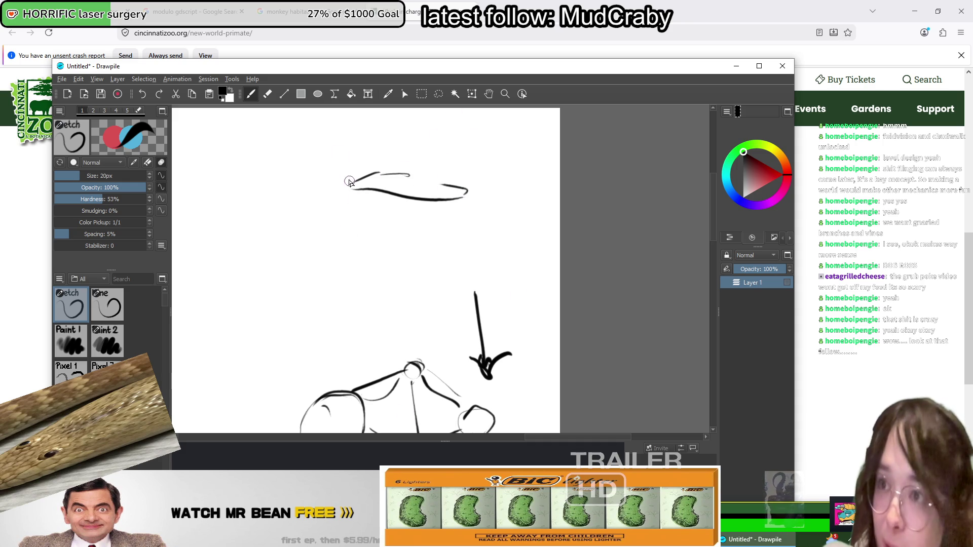
pyautogui.moveTo(347, 174); pyautogui.dragTo(391, 188)
# Step: Draw grass tufts along the tree's flat top line
pyautogui.moveTo(403, 161)
pyautogui.mouseDown()
pyautogui.moveTo(401, 188)
pyautogui.moveTo(415, 190)
pyautogui.mouseUp()
pyautogui.moveTo(434, 166)
pyautogui.mouseDown()
pyautogui.moveTo(437, 190)
pyautogui.moveTo(477, 172)
pyautogui.mouseUp()
pyautogui.moveTo(368, 151); pyautogui.dragTo(366, 175)
pyautogui.moveTo(373, 148)
pyautogui.mouseDown()
pyautogui.moveTo(375, 172)
pyautogui.moveTo(384, 173)
pyautogui.mouseUp()
pyautogui.moveTo(399, 146)
pyautogui.mouseDown()
pyautogui.moveTo(396, 167)
pyautogui.moveTo(409, 168)
pyautogui.mouseUp()
pyautogui.moveTo(425, 139)
pyautogui.mouseDown()
pyautogui.moveTo(423, 170)
pyautogui.moveTo(436, 175)
pyautogui.mouseUp()
pyautogui.moveTo(459, 146)
pyautogui.mouseDown()
pyautogui.moveTo(454, 167)
pyautogui.moveTo(394, 124)
pyautogui.moveTo(432, 165)
pyautogui.moveTo(500, 165)
pyautogui.mouseUp()
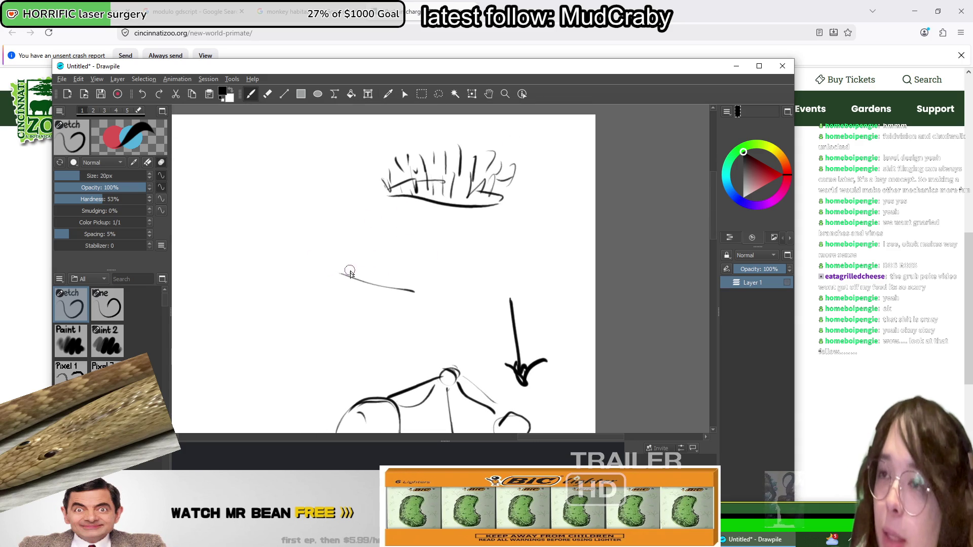
# Step: Draw the tree's flaring sides curving down from both ends of the top
pyautogui.press('e')
pyautogui.press('e')
pyautogui.moveTo(405, 169)
pyautogui.mouseDown()
pyautogui.moveTo(378, 240)
pyautogui.moveTo(306, 299)
pyautogui.mouseUp()
pyautogui.moveTo(381, 156); pyautogui.dragTo(309, 217)
pyautogui.moveTo(469, 174); pyautogui.dragTo(505, 289)
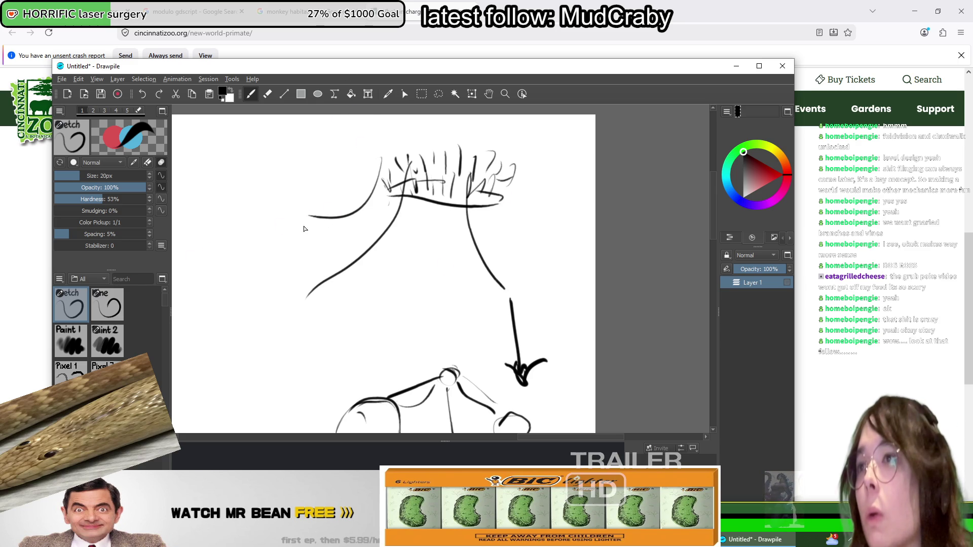
pyautogui.moveTo(485, 173); pyautogui.dragTo(545, 264)
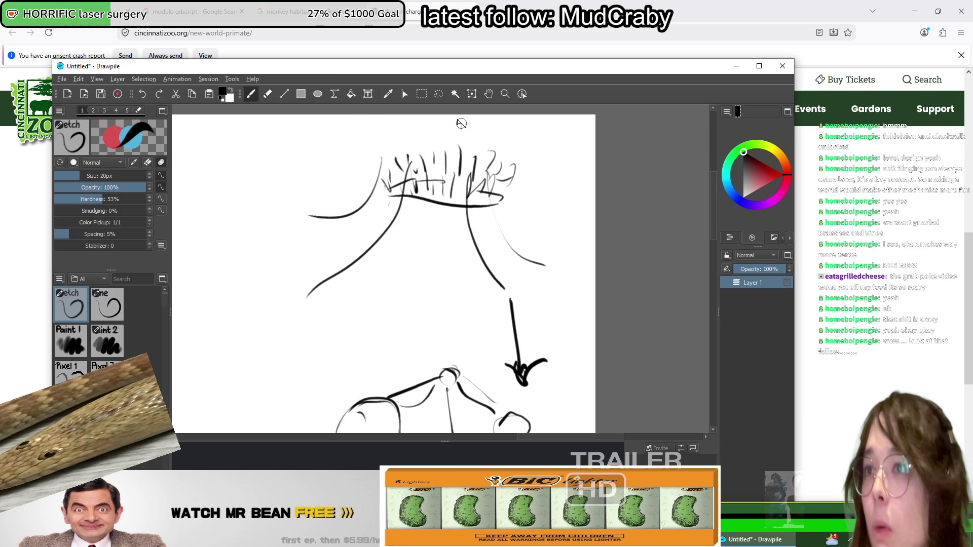
# Step: Add tall strokes above the crown and draw the textured trunk with its base
pyautogui.moveTo(431, 130); pyautogui.dragTo(433, 157)
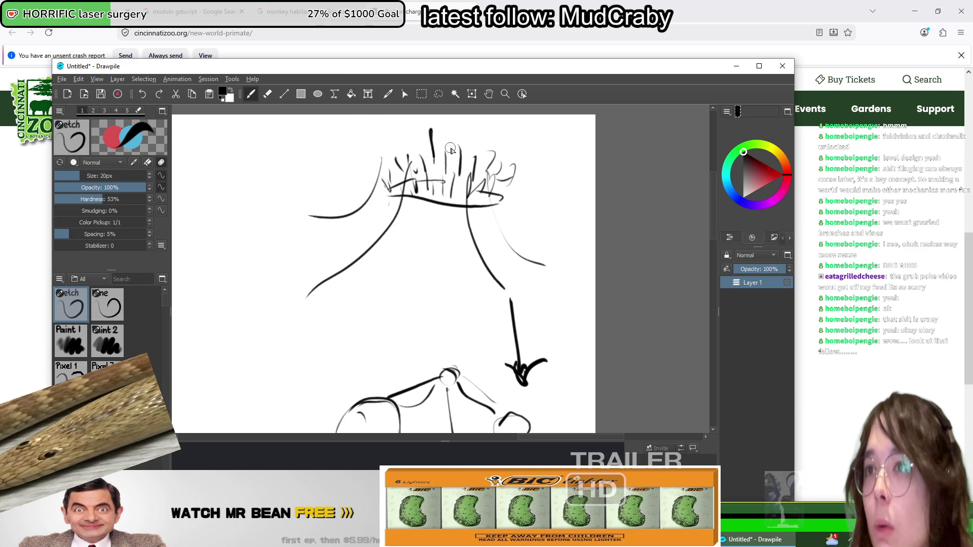
pyautogui.moveTo(463, 126); pyautogui.dragTo(462, 161)
pyautogui.moveTo(432, 211); pyautogui.dragTo(432, 285)
pyautogui.moveTo(458, 210); pyautogui.dragTo(451, 289)
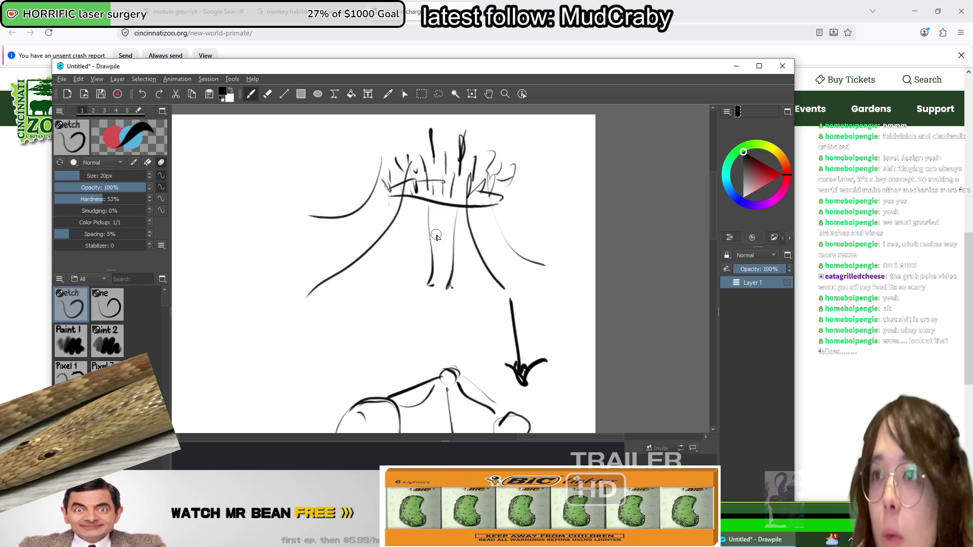
pyautogui.moveTo(445, 213); pyautogui.dragTo(442, 239)
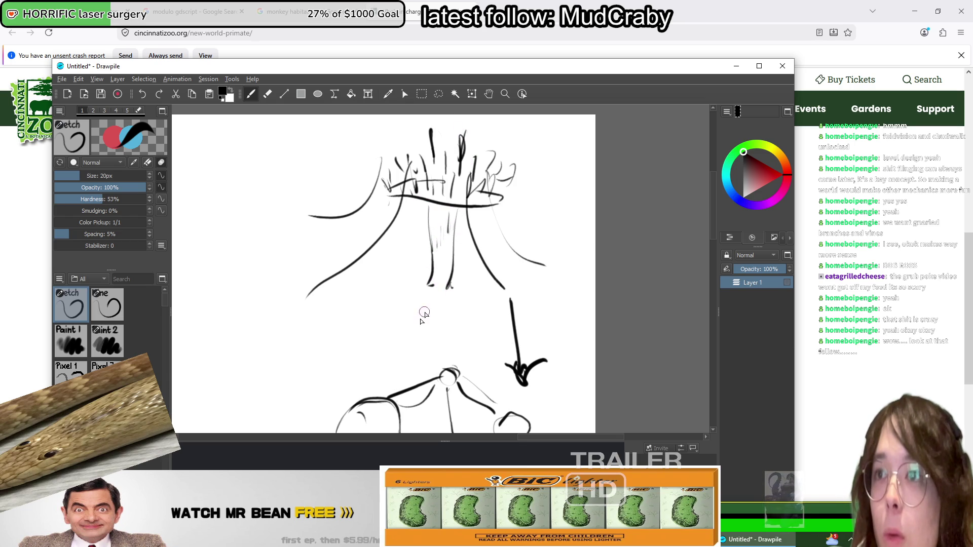
pyautogui.moveTo(421, 280); pyautogui.dragTo(450, 285)
# Step: Move to the enclosure, draw a small round-headed figure on the ledge, then pan upward
pyautogui.scroll(3, 299, 265)
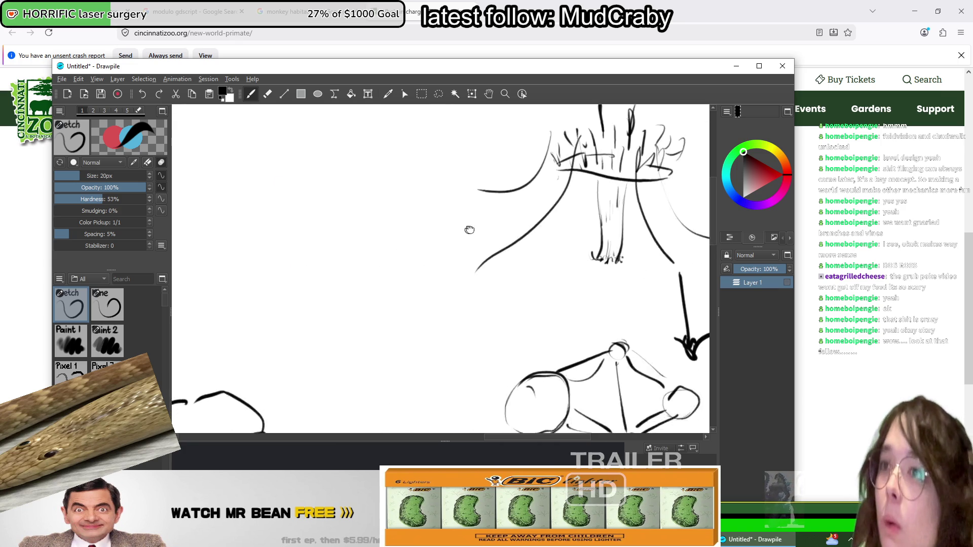
pyautogui.moveTo(469, 226)
pyautogui.mouseDown()
pyautogui.moveTo(558, 177)
pyautogui.moveTo(596, 135)
pyautogui.mouseUp()
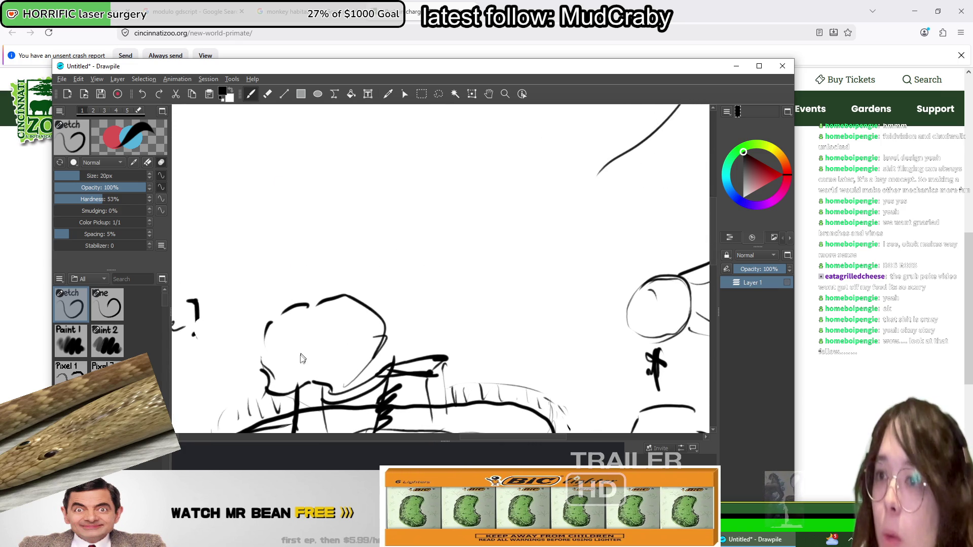
pyautogui.scroll(-5, 467, 276)
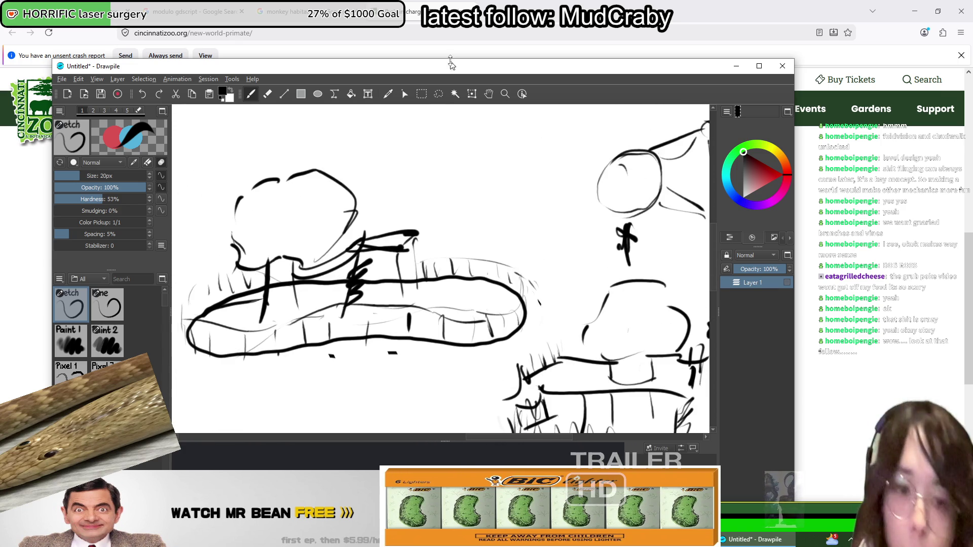
pyautogui.scroll(3, 419, 224)
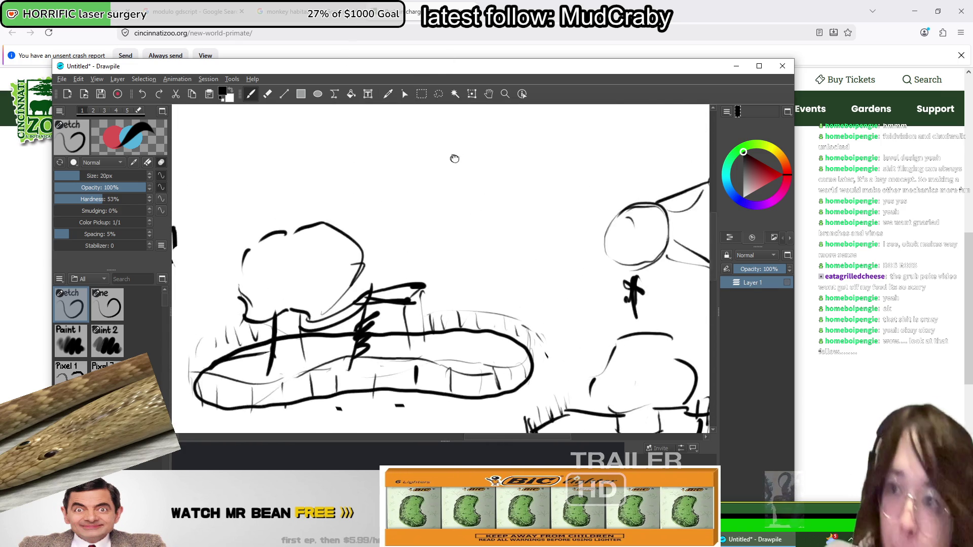
pyautogui.hscroll(-2, 472, 147)
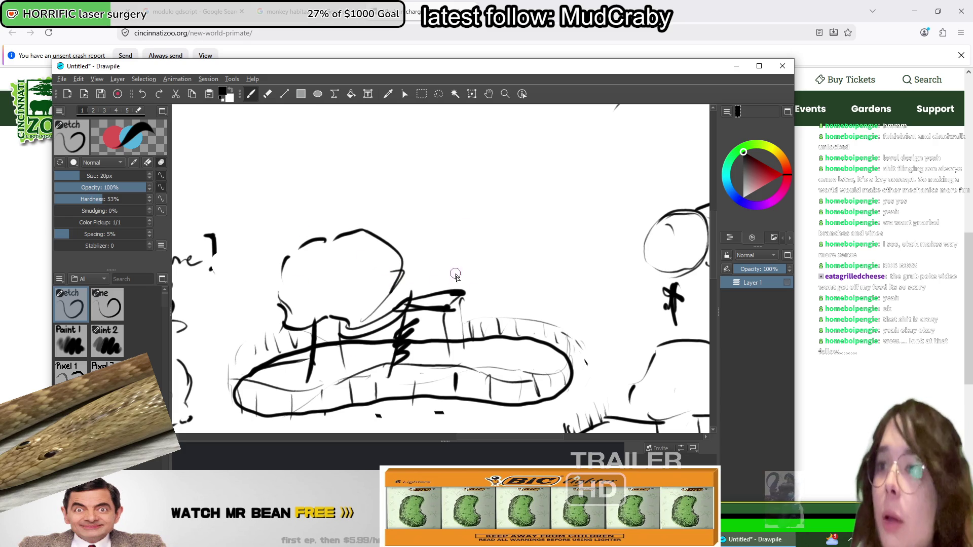
pyautogui.moveTo(424, 276)
pyautogui.mouseDown()
pyautogui.moveTo(446, 280)
pyautogui.moveTo(425, 306)
pyautogui.moveTo(443, 285)
pyautogui.moveTo(425, 250)
pyautogui.mouseUp()
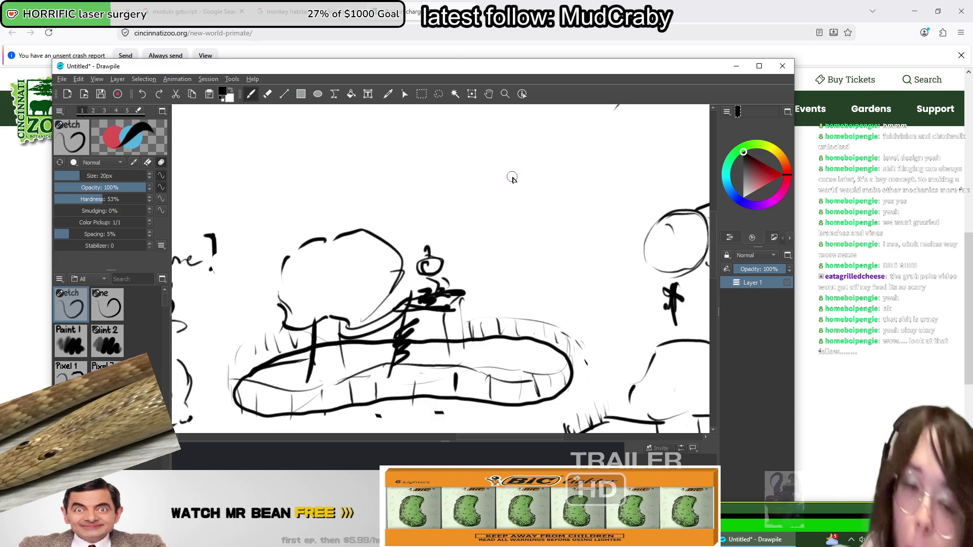
pyautogui.moveTo(510, 178)
pyautogui.mouseDown()
pyautogui.moveTo(466, 352)
pyautogui.moveTo(341, 330)
pyautogui.moveTo(569, 274)
pyautogui.mouseUp()
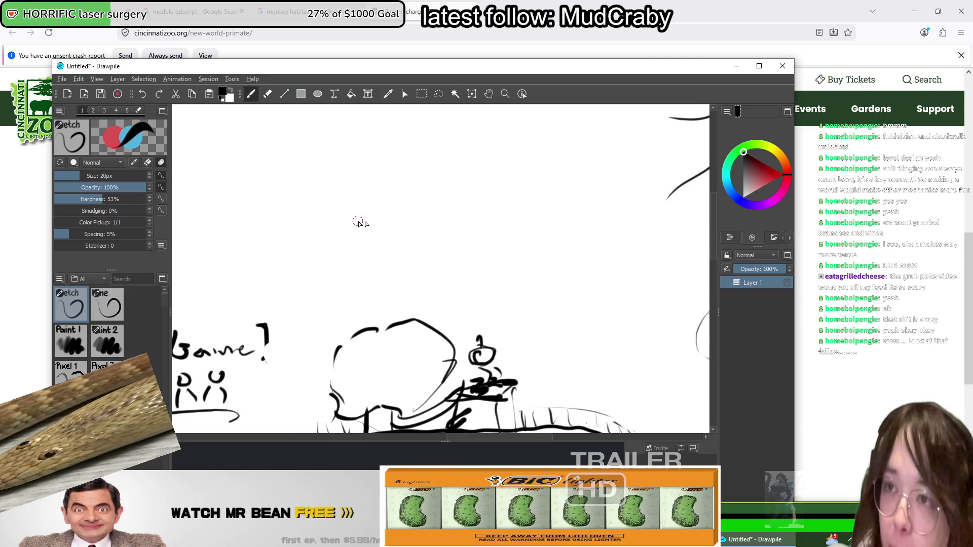
# Step: Draw several long flat cloud shapes across the empty area above the enclosure
pyautogui.moveTo(403, 207)
pyautogui.mouseDown()
pyautogui.moveTo(268, 216)
pyautogui.moveTo(295, 242)
pyautogui.moveTo(338, 251)
pyautogui.moveTo(459, 233)
pyautogui.moveTo(433, 209)
pyautogui.mouseUp()
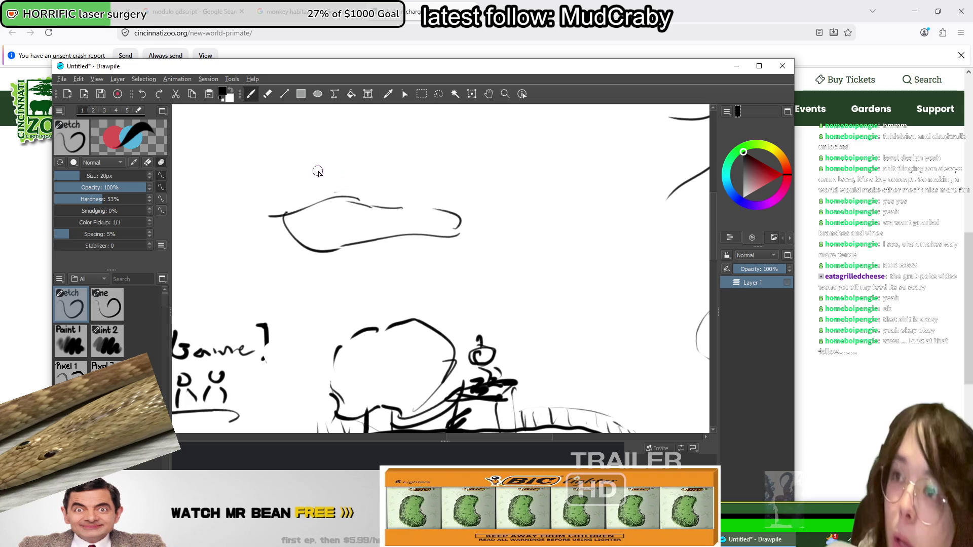
pyautogui.moveTo(273, 188); pyautogui.dragTo(279, 223)
pyautogui.moveTo(461, 191); pyautogui.dragTo(461, 177)
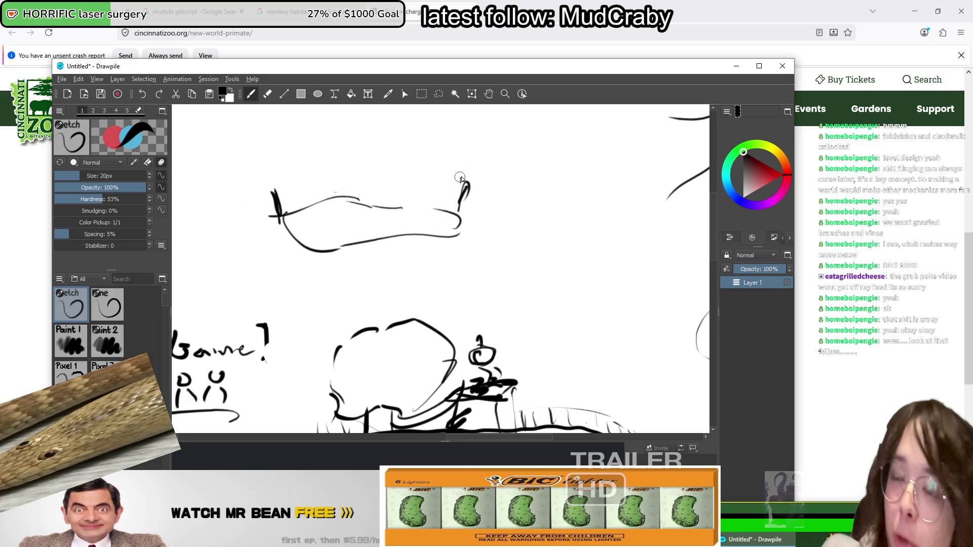
pyautogui.moveTo(628, 195)
pyautogui.mouseDown()
pyautogui.moveTo(506, 202)
pyautogui.moveTo(578, 209)
pyautogui.moveTo(640, 194)
pyautogui.mouseUp()
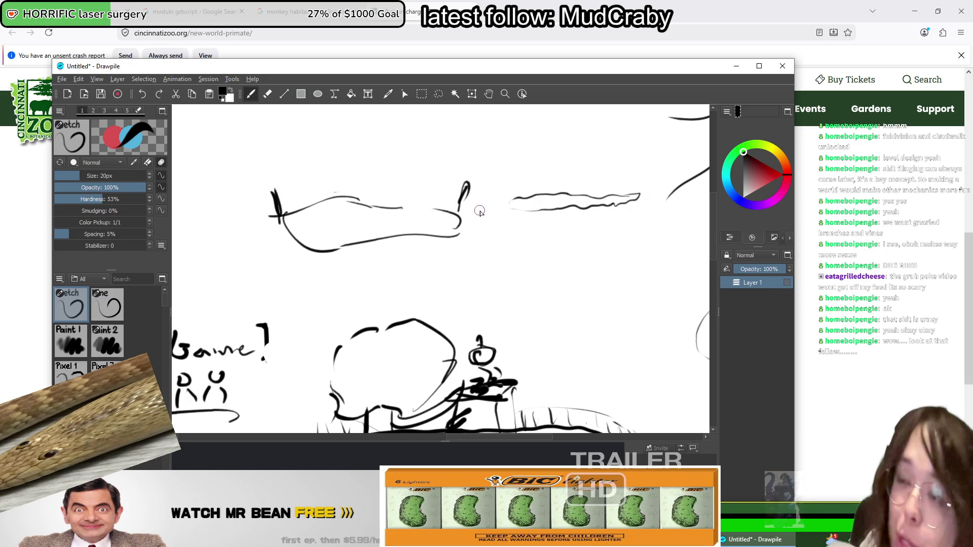
pyautogui.moveTo(458, 170)
pyautogui.mouseDown()
pyautogui.moveTo(416, 186)
pyautogui.moveTo(499, 175)
pyautogui.moveTo(444, 175)
pyautogui.mouseUp()
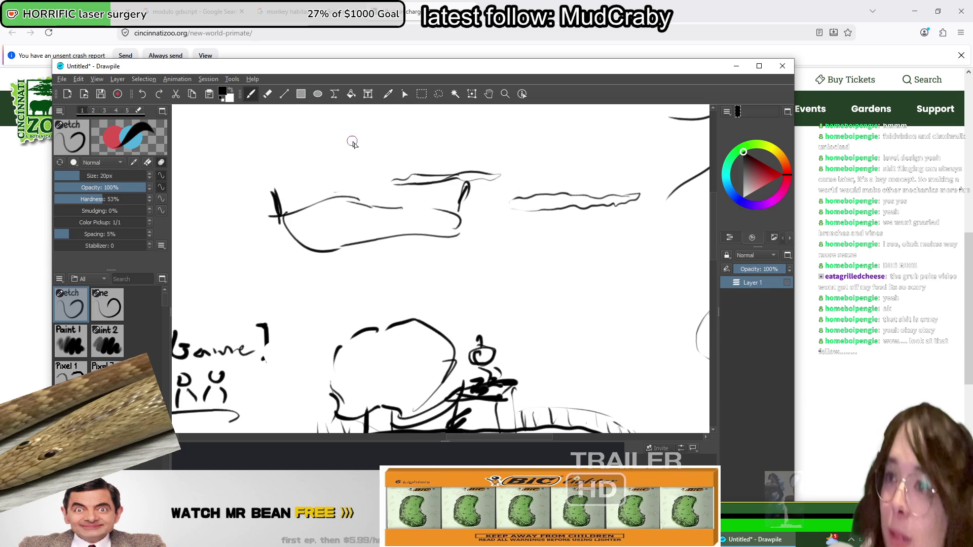
pyautogui.moveTo(373, 165)
pyautogui.mouseDown()
pyautogui.moveTo(304, 167)
pyautogui.moveTo(376, 163)
pyautogui.mouseUp()
pyautogui.moveTo(510, 163); pyautogui.dragTo(505, 158)
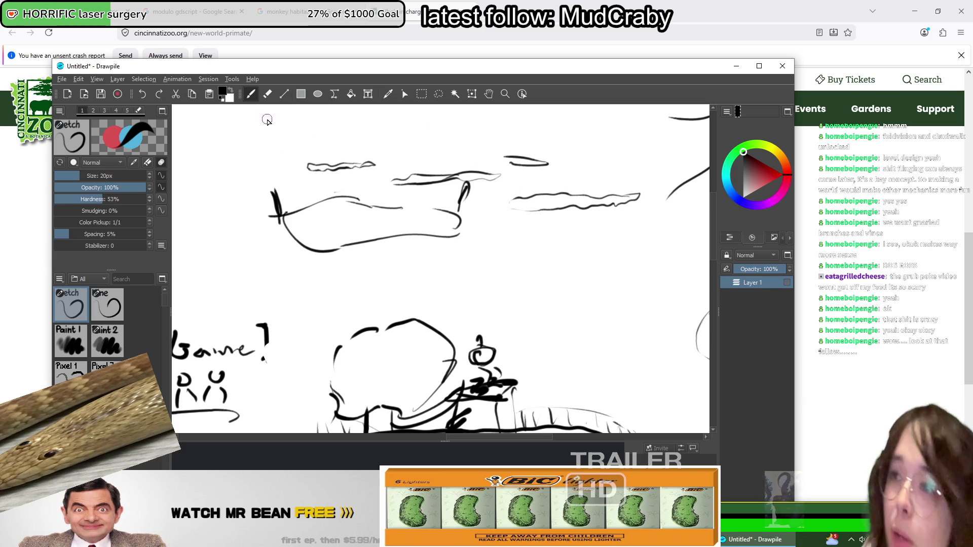
# Step: Sketch a roofed shelter at upper left with vertical hatching, plus a small dark oval
pyautogui.moveTo(188, 158); pyautogui.dragTo(197, 186)
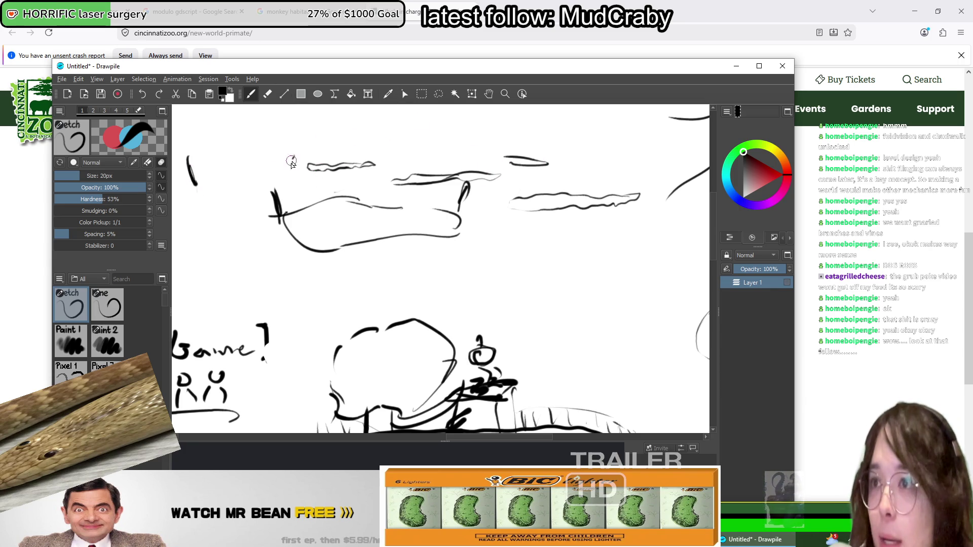
pyautogui.moveTo(292, 154); pyautogui.dragTo(281, 181)
pyautogui.moveTo(183, 155)
pyautogui.mouseDown()
pyautogui.moveTo(305, 140)
pyautogui.moveTo(238, 119)
pyautogui.moveTo(315, 143)
pyautogui.moveTo(209, 181)
pyautogui.mouseUp()
pyautogui.moveTo(220, 161)
pyautogui.mouseDown()
pyautogui.moveTo(226, 180)
pyautogui.moveTo(240, 178)
pyautogui.mouseUp()
pyautogui.moveTo(247, 153)
pyautogui.mouseDown()
pyautogui.moveTo(252, 178)
pyautogui.moveTo(271, 176)
pyautogui.mouseUp()
pyautogui.moveTo(288, 143); pyautogui.dragTo(284, 175)
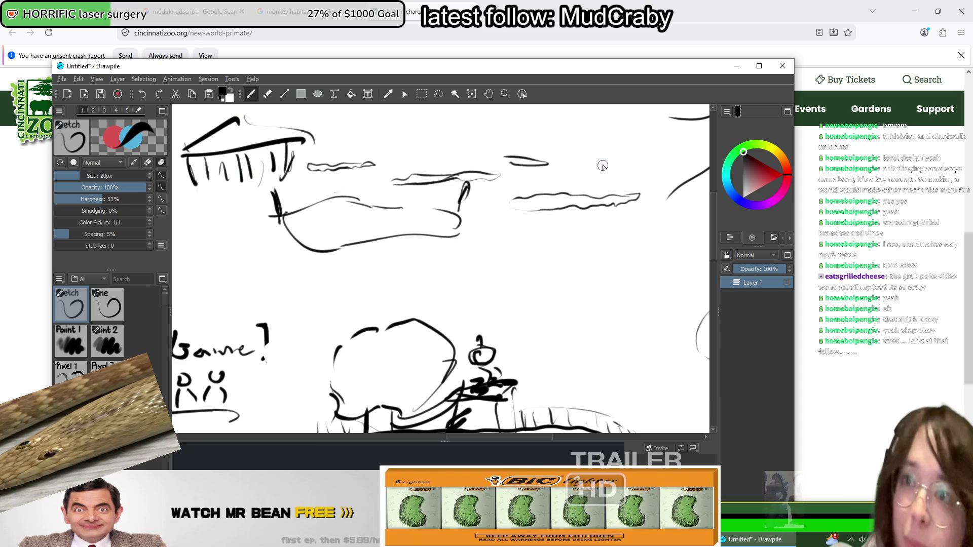
pyautogui.moveTo(602, 165)
pyautogui.mouseDown()
pyautogui.moveTo(598, 158)
pyautogui.moveTo(604, 166)
pyautogui.mouseUp()
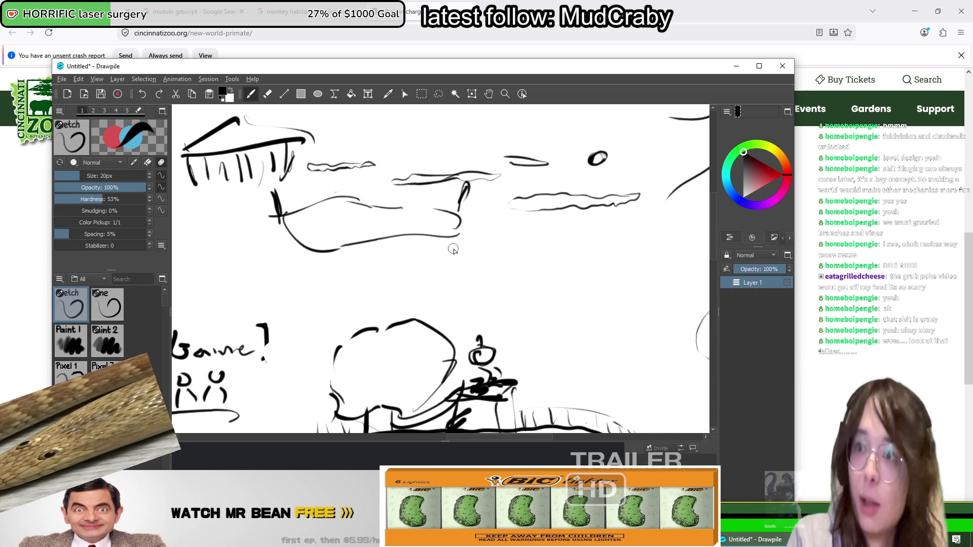
# Step: Draw a small visitor figure on the fence with a cross-shaped figure above it
pyautogui.moveTo(584, 321); pyautogui.dragTo(491, 224)
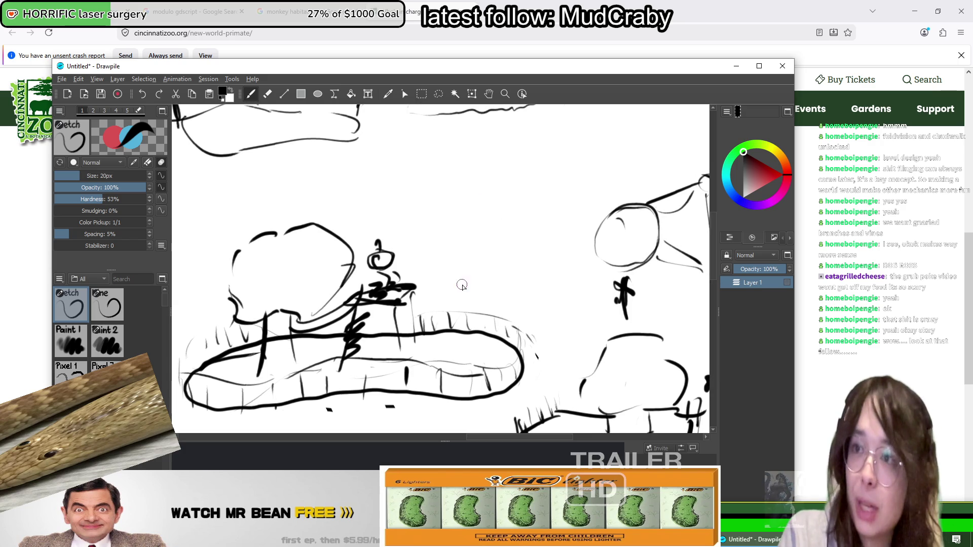
pyautogui.moveTo(458, 283)
pyautogui.mouseDown()
pyautogui.moveTo(459, 310)
pyautogui.moveTo(475, 308)
pyautogui.mouseUp()
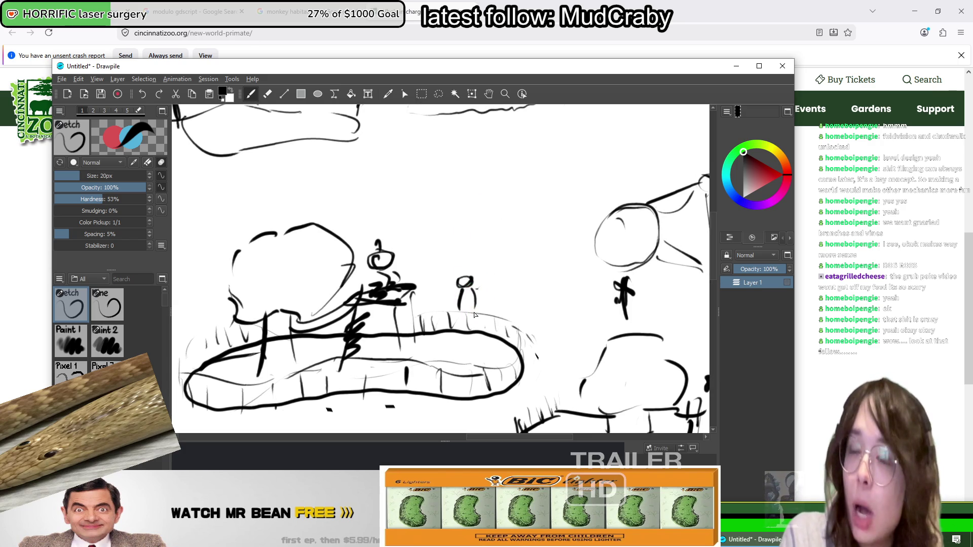
pyautogui.moveTo(474, 219); pyautogui.dragTo(470, 254)
pyautogui.moveTo(461, 248); pyautogui.dragTo(479, 248)
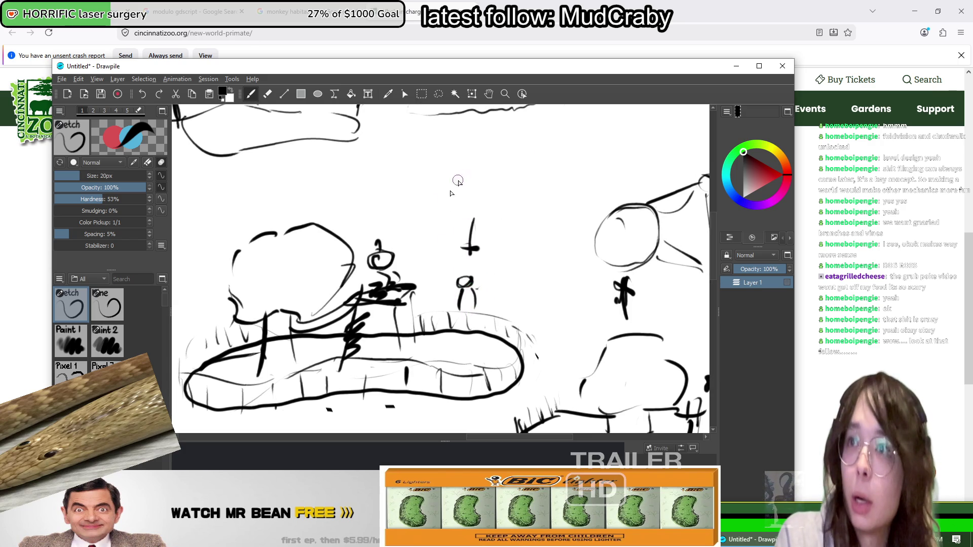
# Step: Write the note 'more visitors' with 'better' beneath it above the scene
pyautogui.moveTo(427, 167)
pyautogui.mouseDown()
pyautogui.moveTo(518, 152)
pyautogui.moveTo(572, 163)
pyautogui.mouseUp()
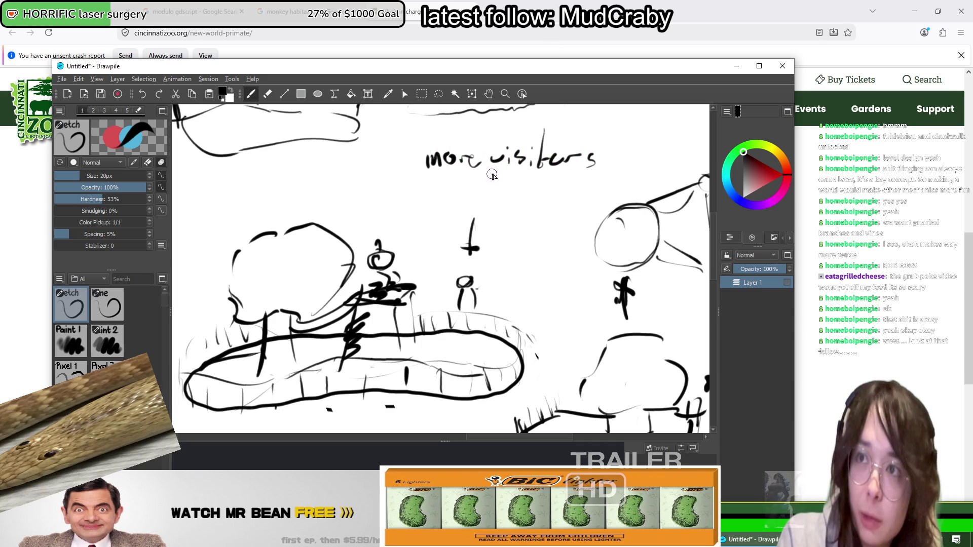
pyautogui.moveTo(491, 175); pyautogui.dragTo(505, 177)
pyautogui.moveTo(420, 197)
pyautogui.mouseDown()
pyautogui.moveTo(410, 193)
pyautogui.moveTo(452, 203)
pyautogui.moveTo(460, 183)
pyautogui.mouseUp()
pyautogui.moveTo(465, 201); pyautogui.dragTo(576, 202)
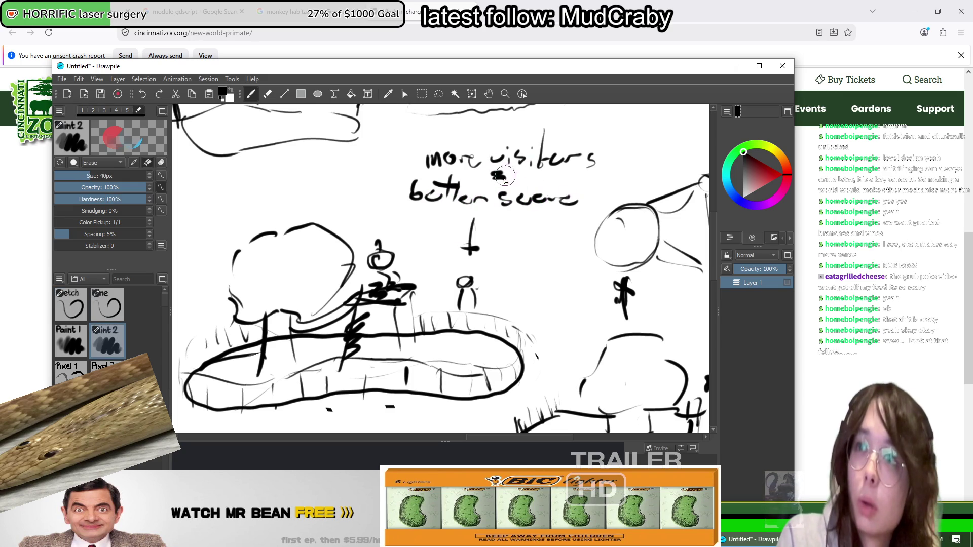
# Step: Erase stray marks in the visitors note and add visitor figures on both sides of the stick figure
pyautogui.moveTo(494, 172); pyautogui.dragTo(506, 188)
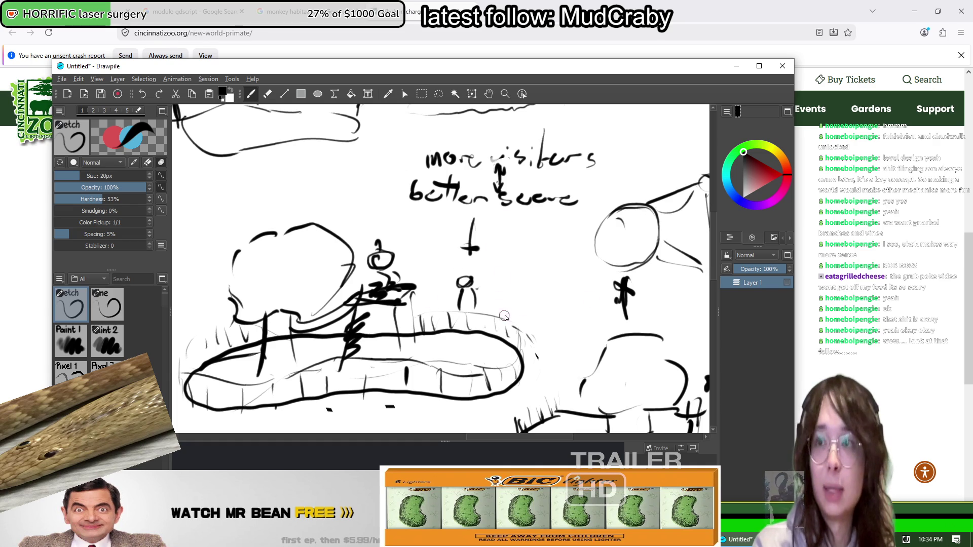
pyautogui.moveTo(511, 281)
pyautogui.mouseDown()
pyautogui.moveTo(502, 286)
pyautogui.moveTo(509, 273)
pyautogui.mouseUp()
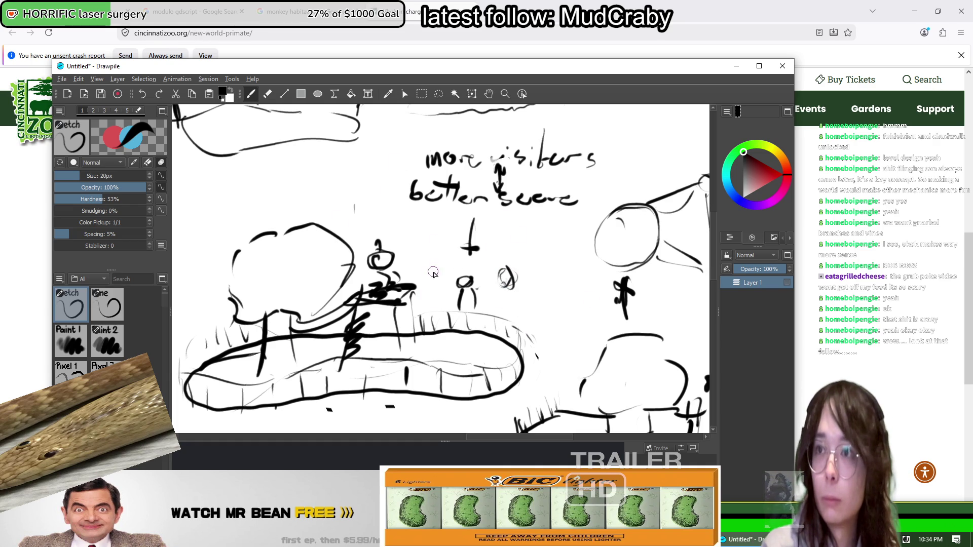
pyautogui.moveTo(426, 279)
pyautogui.mouseDown()
pyautogui.moveTo(439, 284)
pyautogui.moveTo(422, 304)
pyautogui.mouseUp()
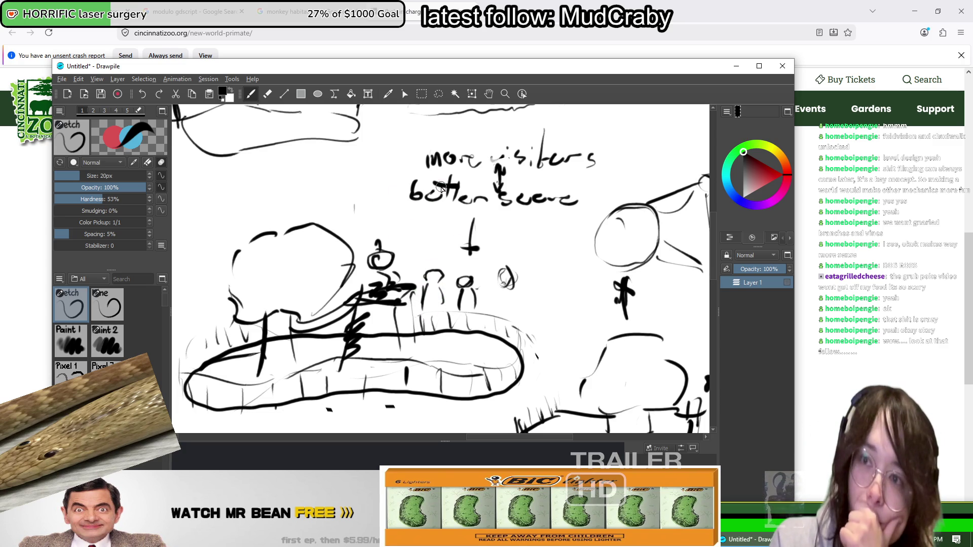
pyautogui.moveTo(441, 187)
pyautogui.mouseDown()
pyautogui.moveTo(352, 221)
pyautogui.moveTo(542, 183)
pyautogui.moveTo(626, 181)
pyautogui.mouseUp()
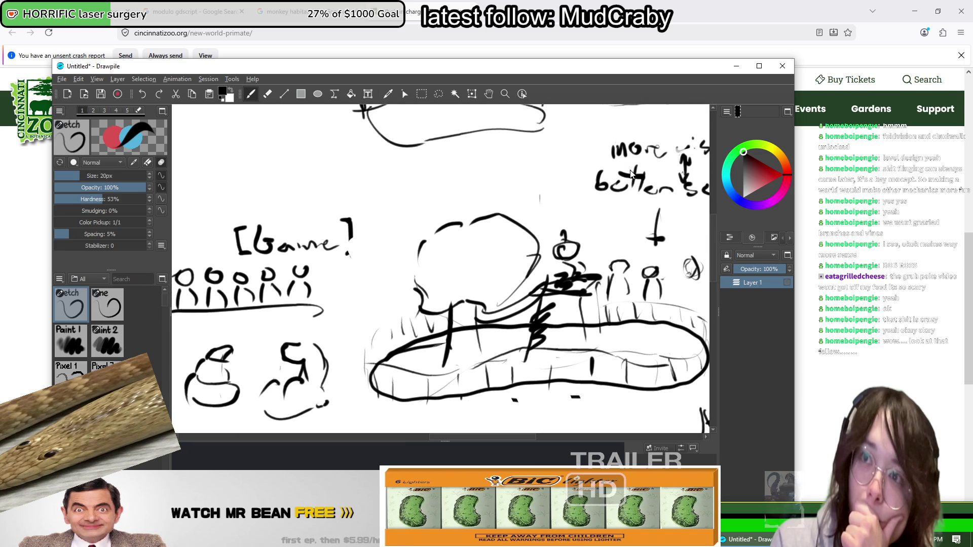
# Step: Pan to the fling collision sketches, then switch to MunkyController.gd in VS Code
pyautogui.moveTo(335, 349)
pyautogui.mouseDown()
pyautogui.moveTo(467, 195)
pyautogui.moveTo(533, 156)
pyautogui.mouseUp()
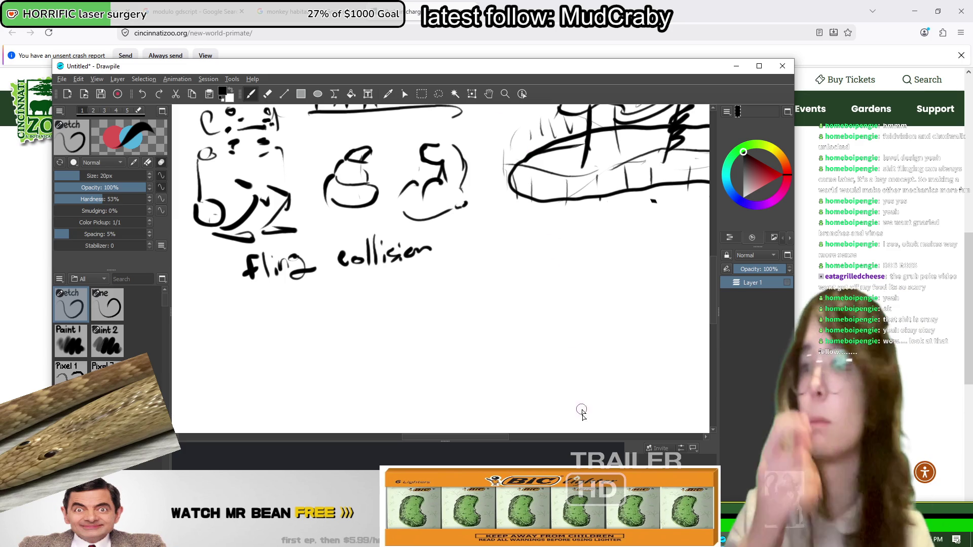
pyautogui.hotkey('alt', 'Tab')
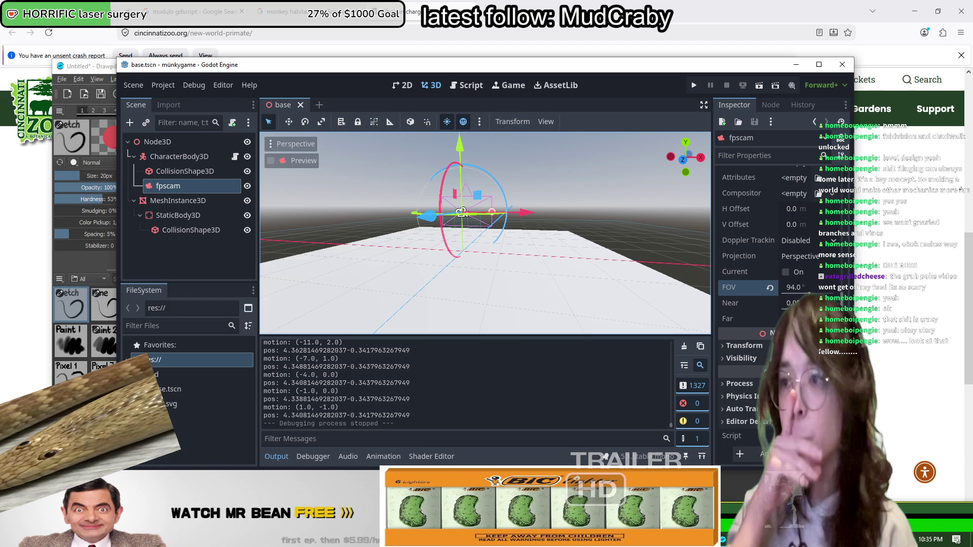
pyautogui.hotkey('alt', 'Tab')
pyautogui.scroll(-10, 410, 326)
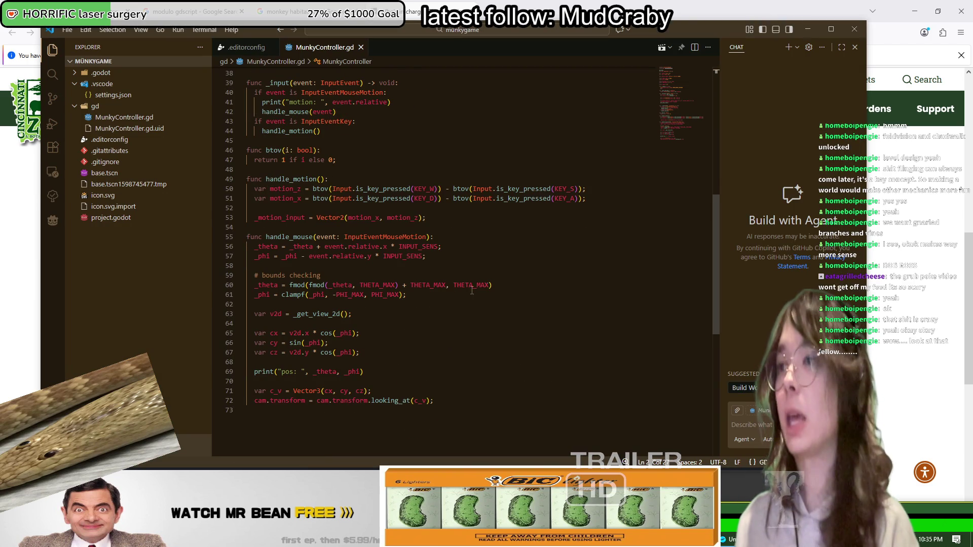
# Step: Look through MunkyController.gd and select the line building the camera target vector
pyautogui.scroll(4, 471, 289)
pyautogui.scroll(2, 415, 274)
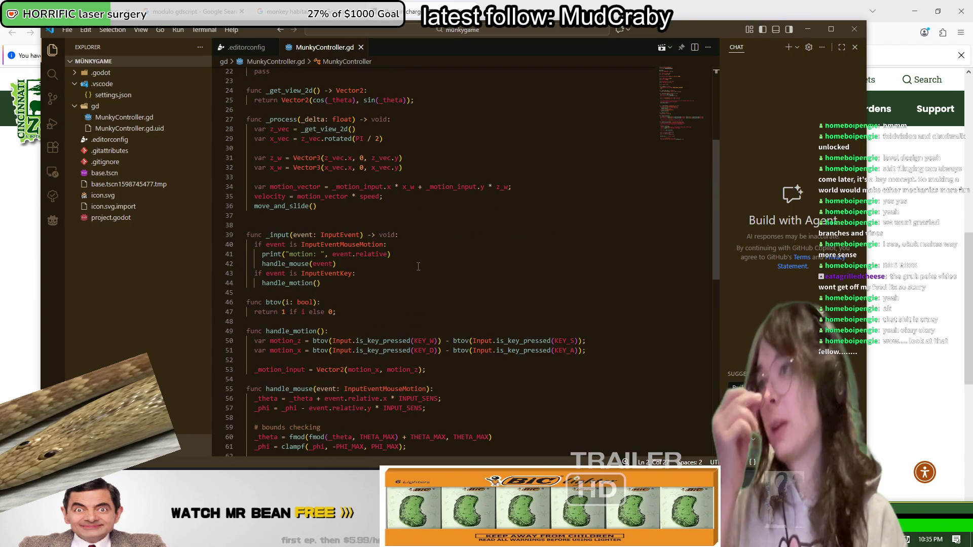
pyautogui.scroll(2, 419, 268)
pyautogui.scroll(-5, 419, 267)
pyautogui.scroll(-2, 419, 268)
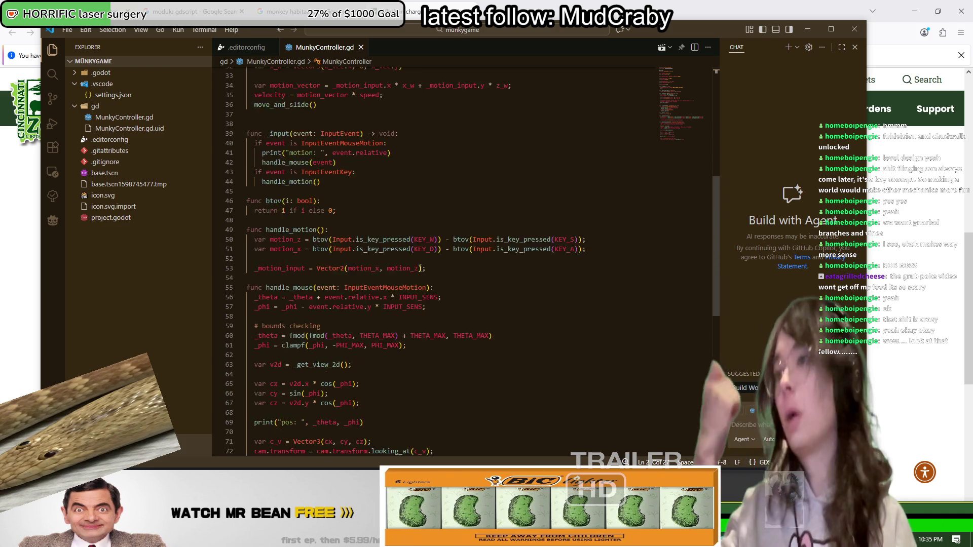
pyautogui.tripleClick(279, 416)
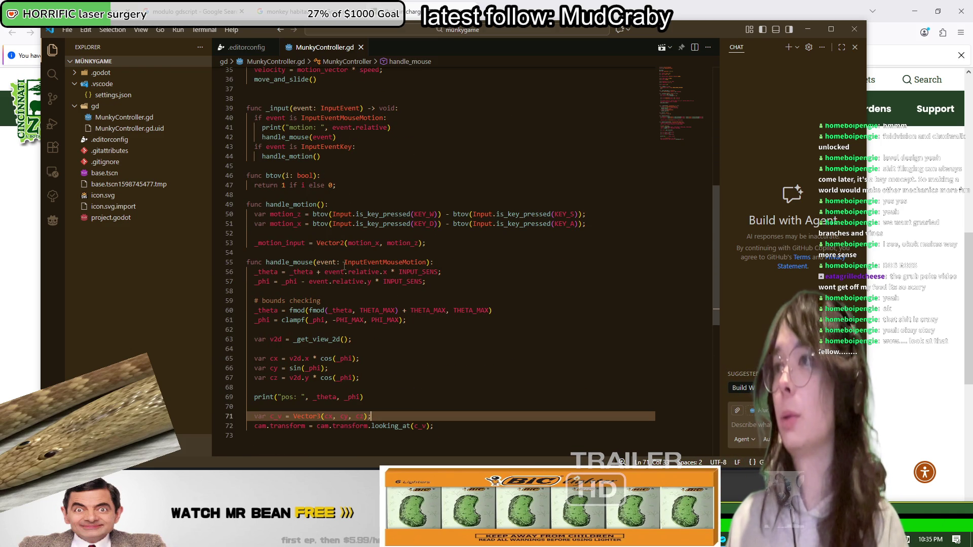
pyautogui.scroll(4, 344, 266)
# Step: Add 'func _get_view_3d() -> Vector3:' after _get_view_2d, then select handle_mouse's camera-position lines
pyautogui.click(423, 100)
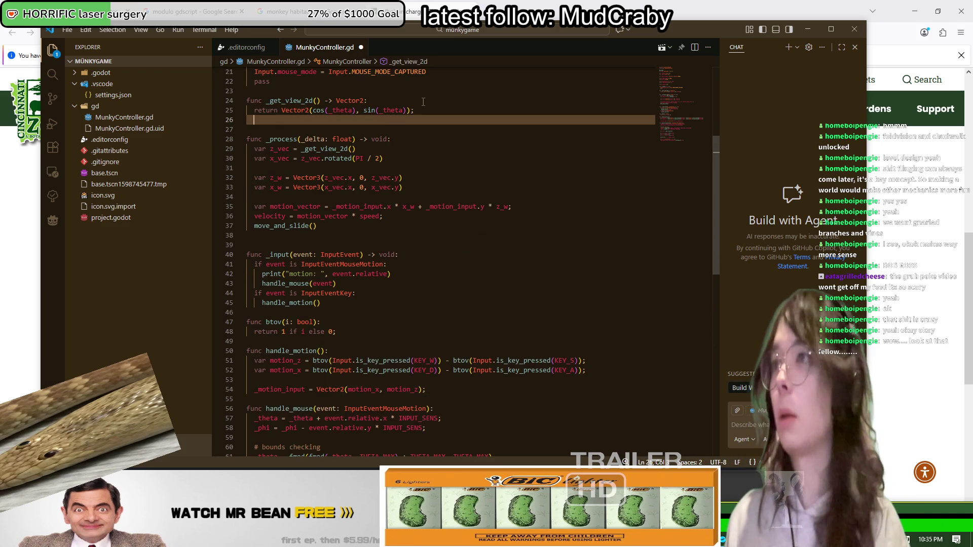
pyautogui.press('Return')
pyautogui.press('Return')
pyautogui.write('func _ge')
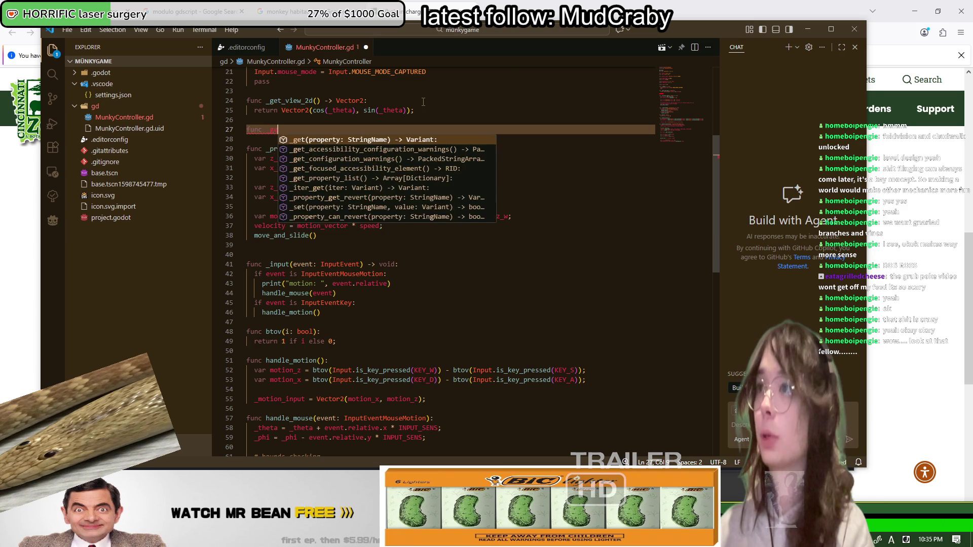
pyautogui.write('t_view_3d() -')
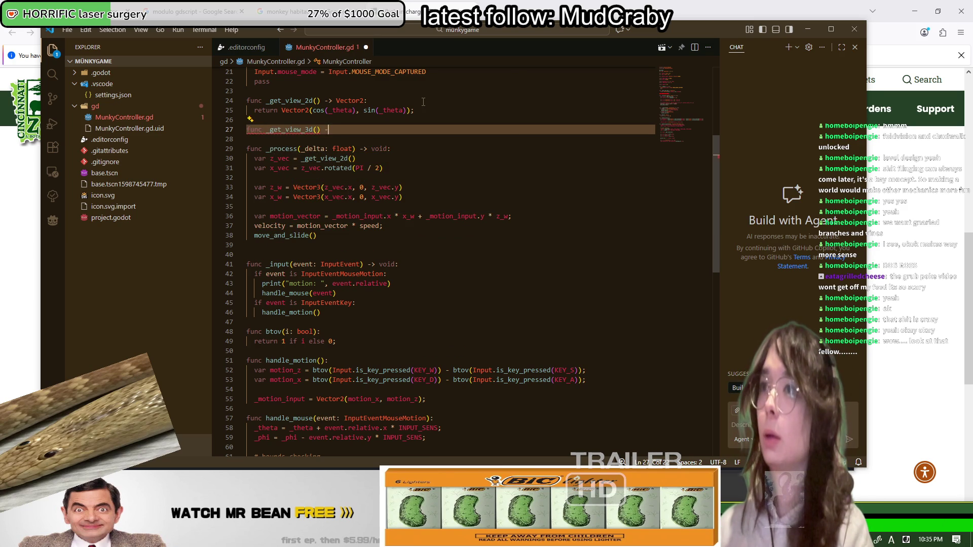
pyautogui.write('> Vector3:')
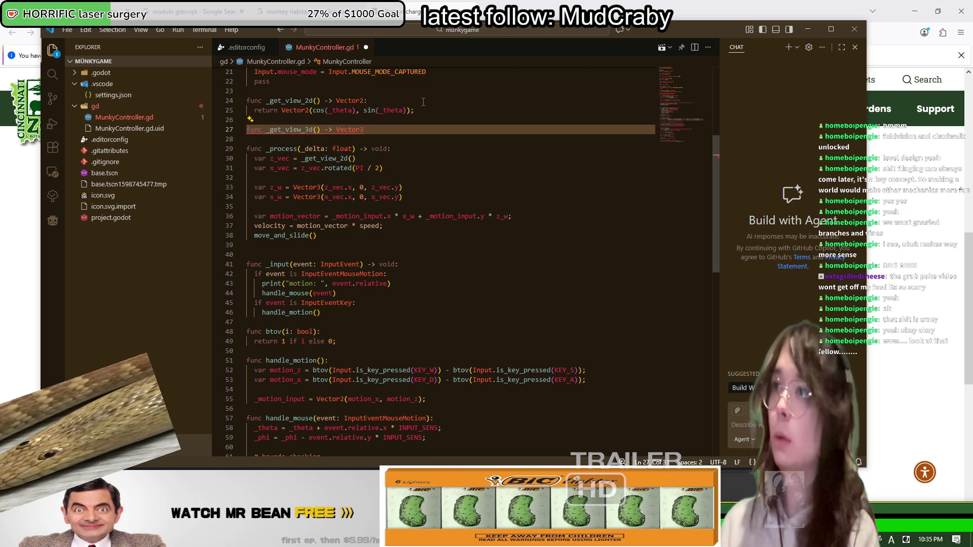
pyautogui.press('Return')
pyautogui.scroll(-7, 421, 278)
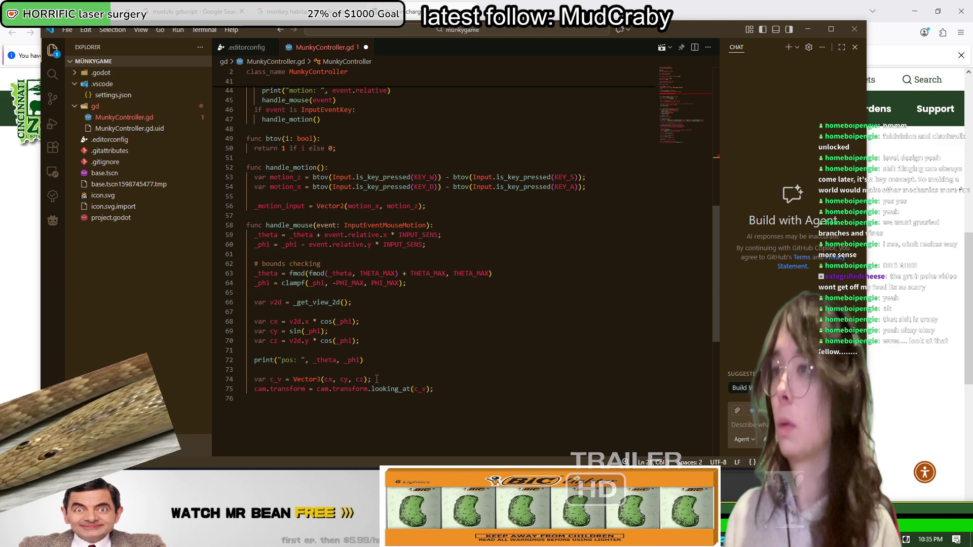
pyautogui.moveTo(377, 379); pyautogui.dragTo(255, 302)
pyautogui.hotkey('ctrl', 'c')
# Step: Paste the camera-position lines into _get_view_3d, replace the c_v declaration with return, and save
pyautogui.scroll(11, 313, 313)
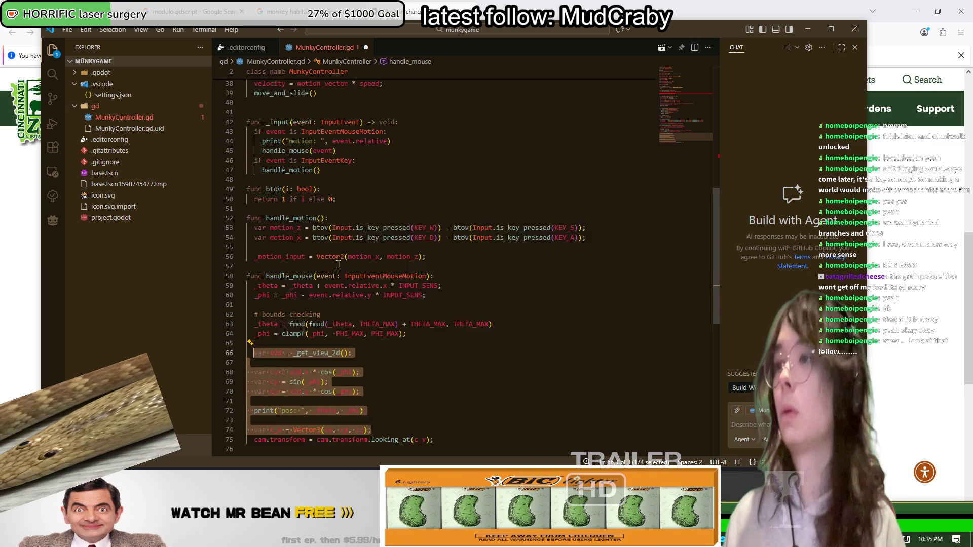
pyautogui.click(369, 256)
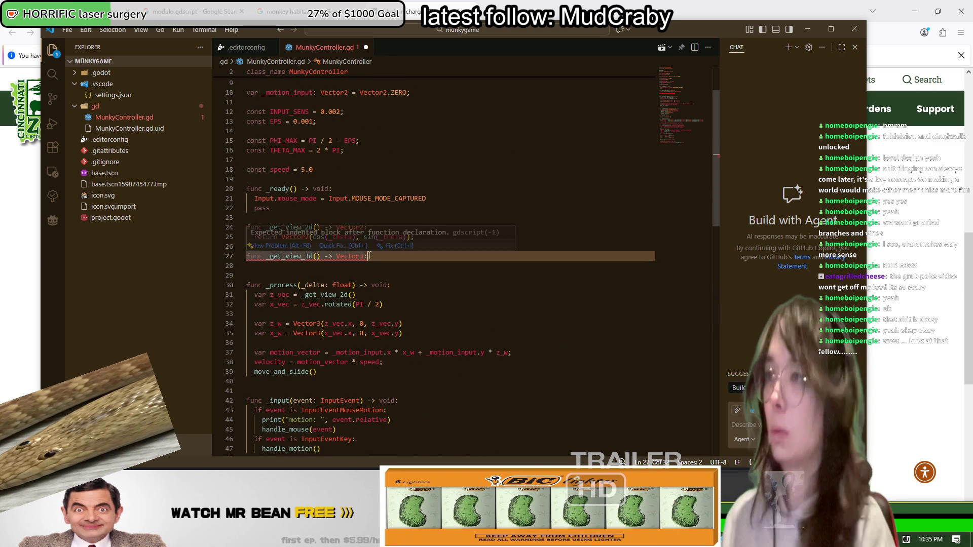
pyautogui.press('Return')
pyautogui.hotkey('ctrl', 'v')
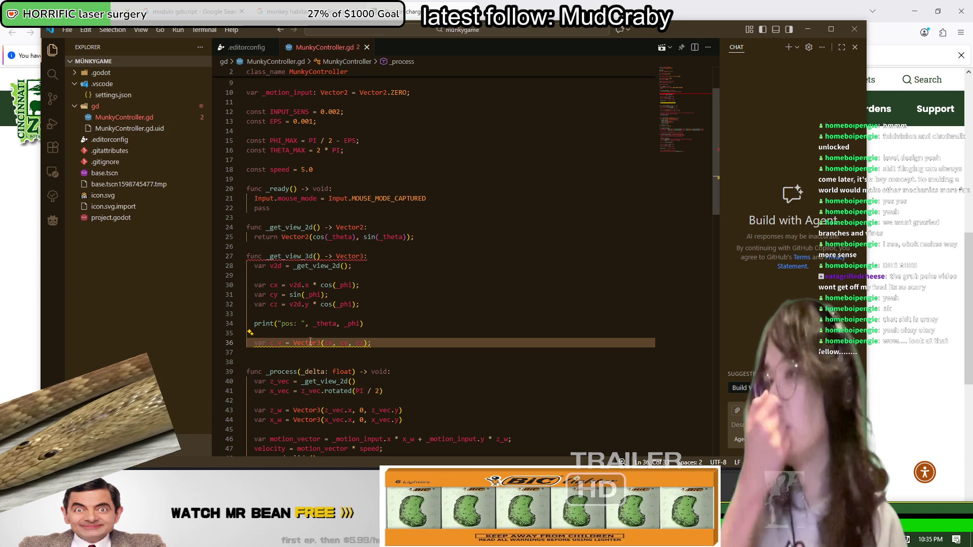
pyautogui.moveTo(299, 344); pyautogui.dragTo(255, 343)
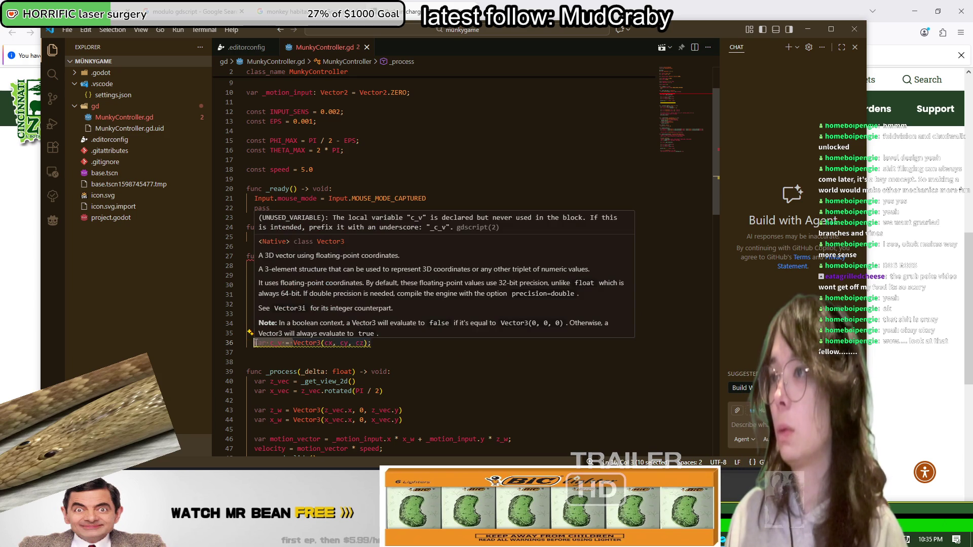
pyautogui.write('return')
pyautogui.hotkey('ctrl', 's')
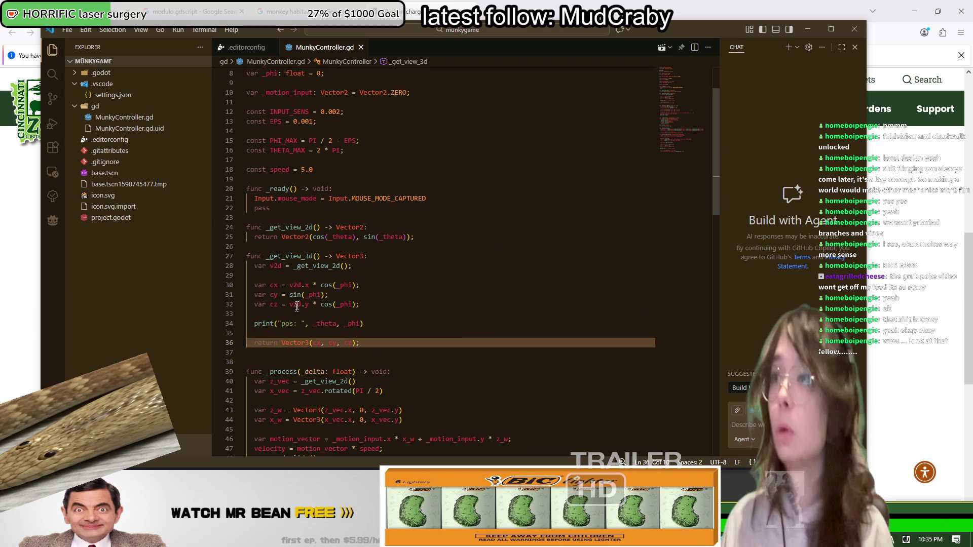
# Step: Delete the old camera lines in handle_mouse, replace c_v in looking_at with _get_view_3d(), and save
pyautogui.doubleClick(287, 256)
pyautogui.scroll(-15, 378, 309)
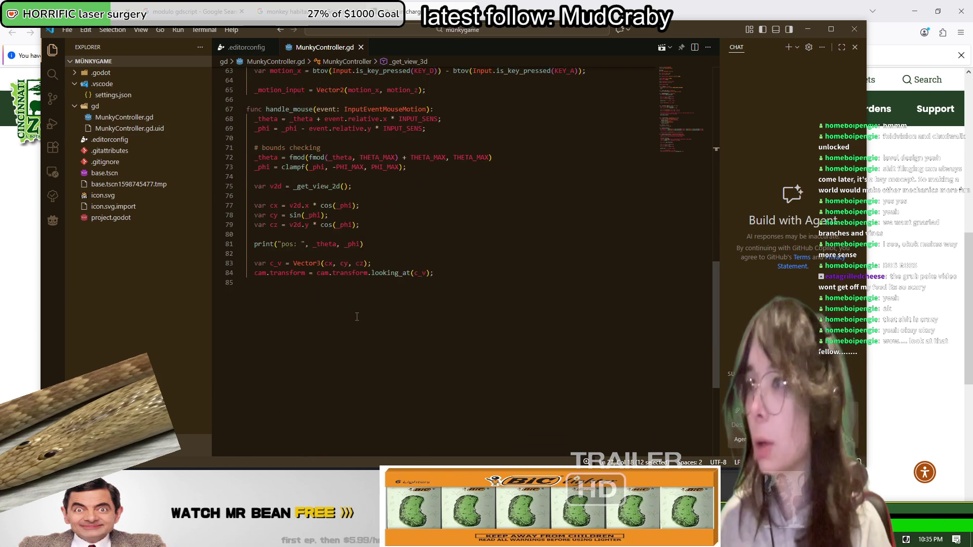
pyautogui.moveTo(378, 314)
pyautogui.mouseDown()
pyautogui.moveTo(373, 294)
pyautogui.moveTo(422, 217)
pyautogui.mouseUp()
pyautogui.press('BackSpace')
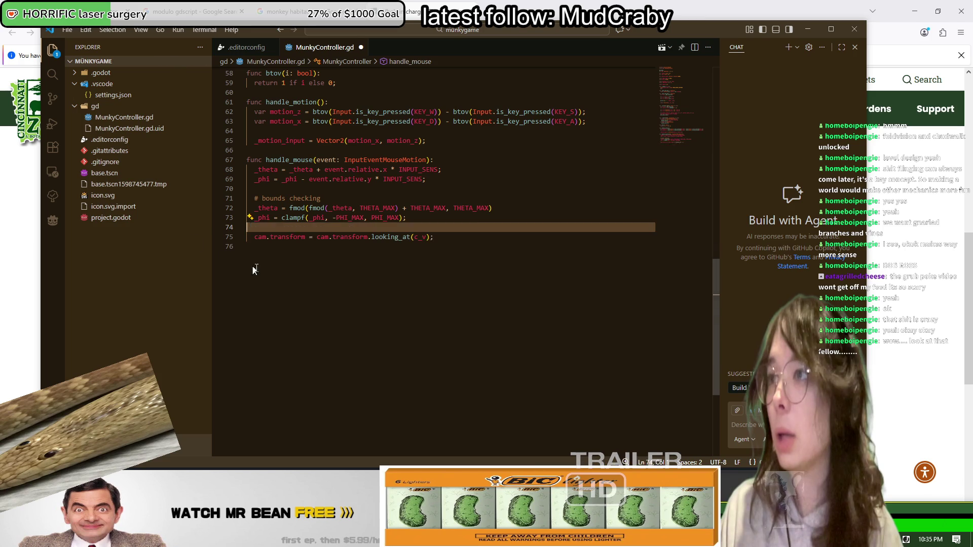
pyautogui.press('BackSpace')
pyautogui.press('Return')
pyautogui.doubleClick(420, 237)
pyautogui.write('_get_view_3d')
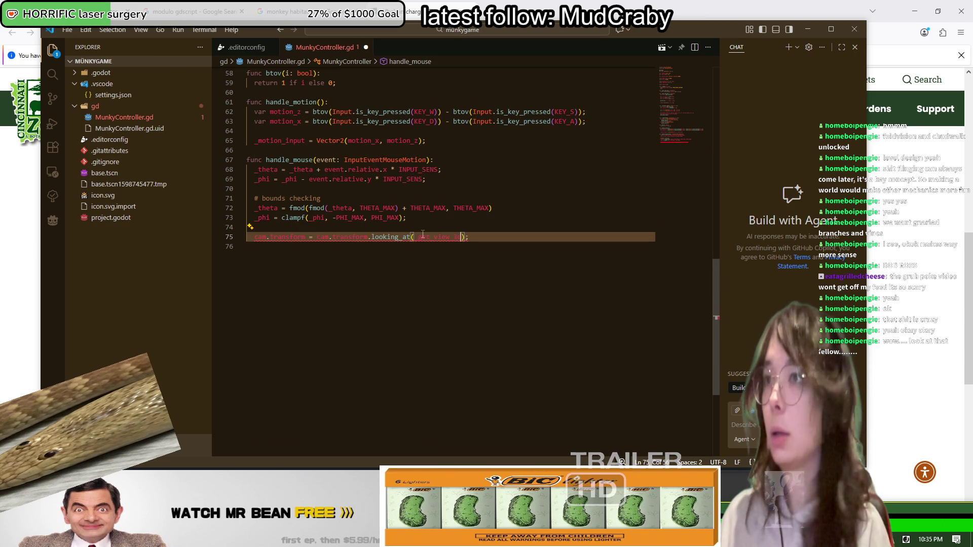
pyautogui.write('()')
pyautogui.hotkey('ctrl', 's')
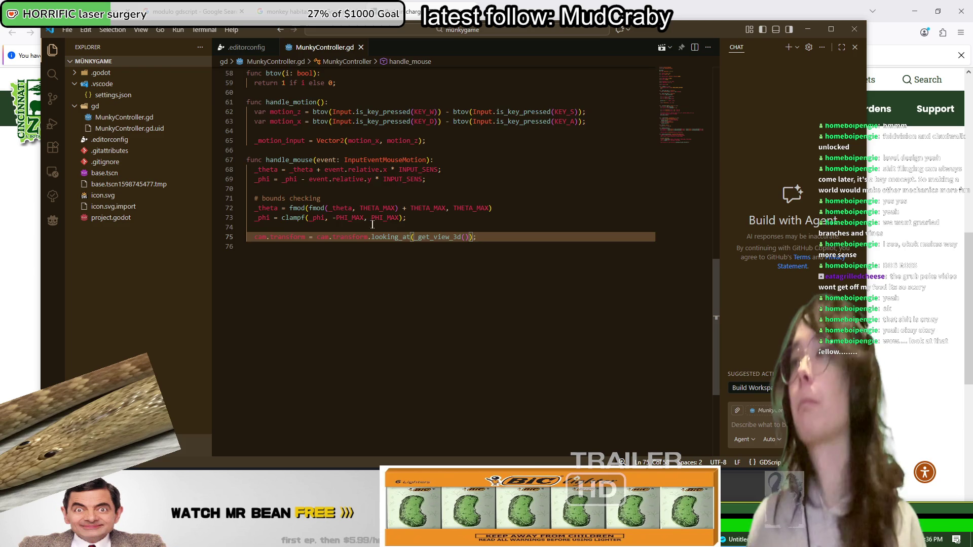
pyautogui.scroll(4, 366, 215)
pyautogui.scroll(5, 366, 215)
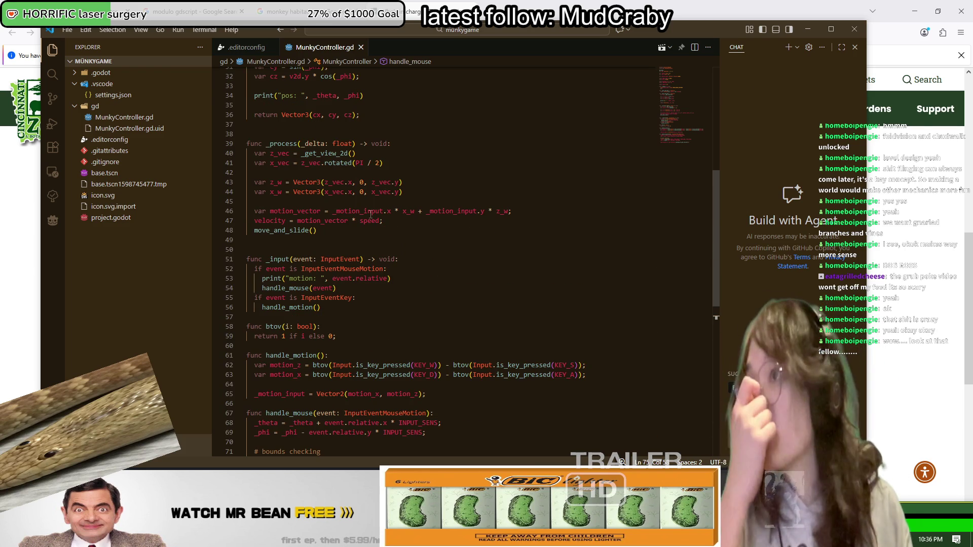